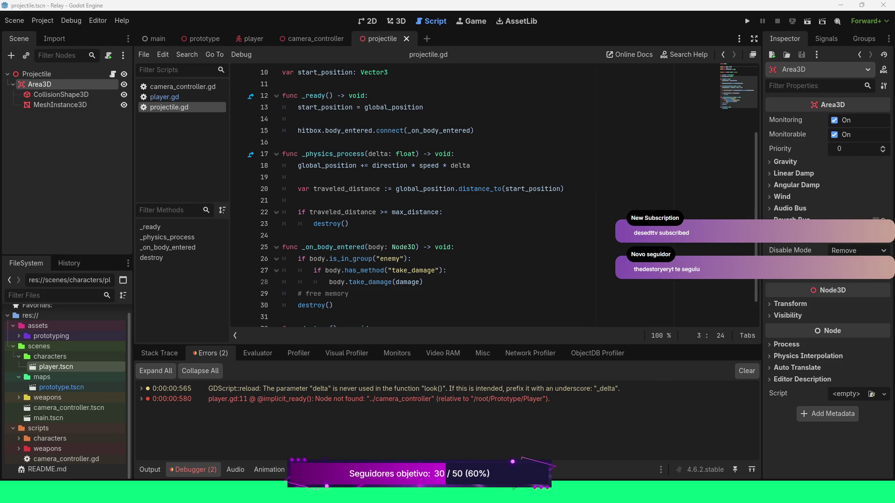
Look over projectile.gd, then start a fresh empty scene
{"action": "scroll", "coordinate": [502, 193], "scroll_direction": "down", "scroll_amount": 1}
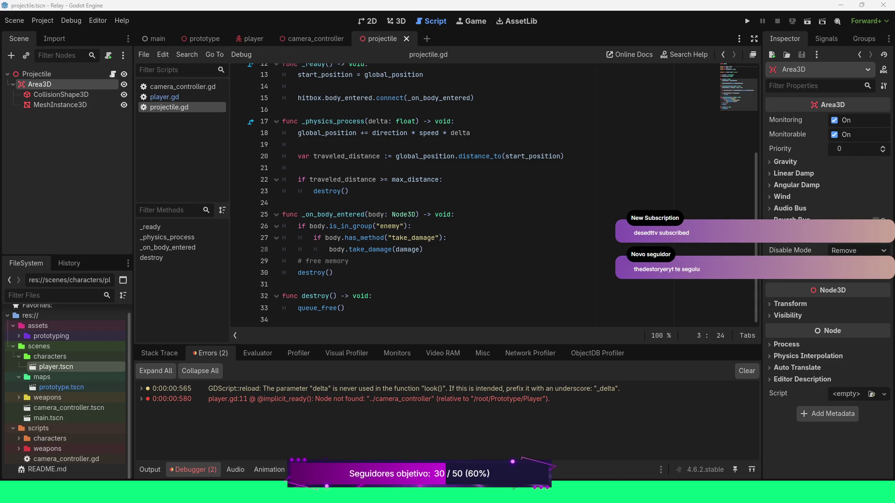
{"action": "key", "text": "ctrl+n"}
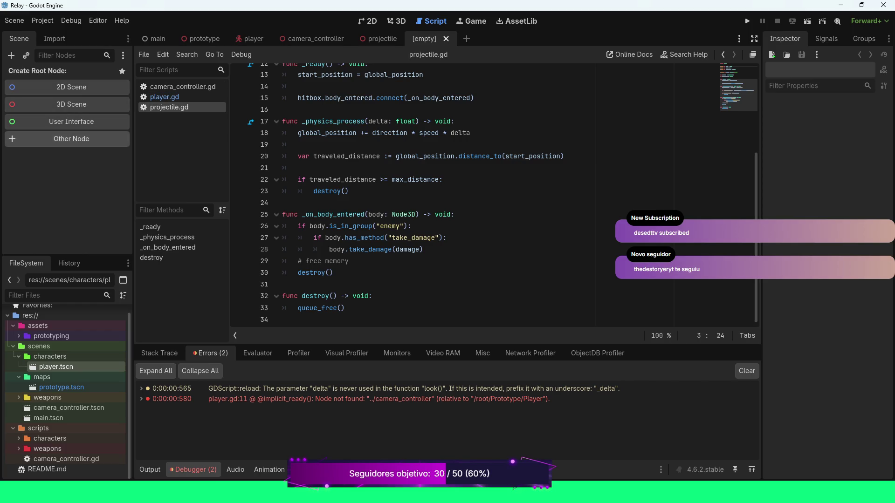
Create a CharacterBody3D root named EnemyBase, then open another empty scene
{"action": "left_click", "coordinate": [71, 139]}
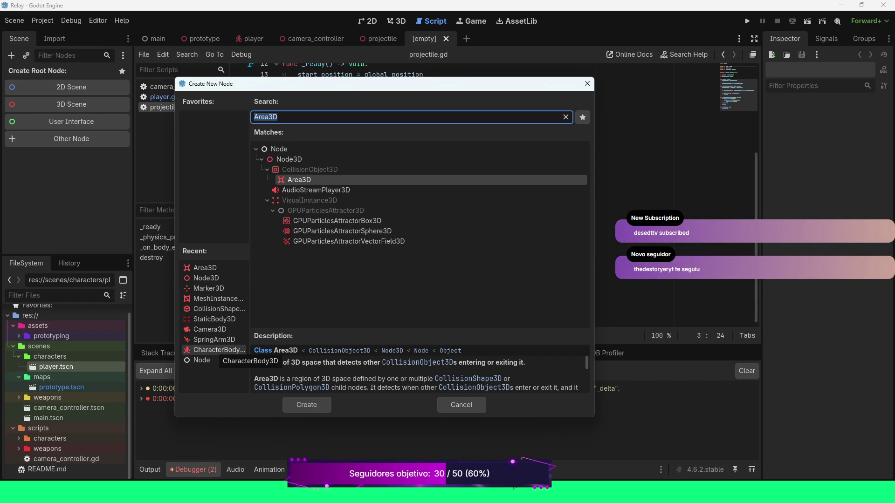
{"action": "left_click", "coordinate": [217, 350]}
{"action": "key", "text": "Return"}
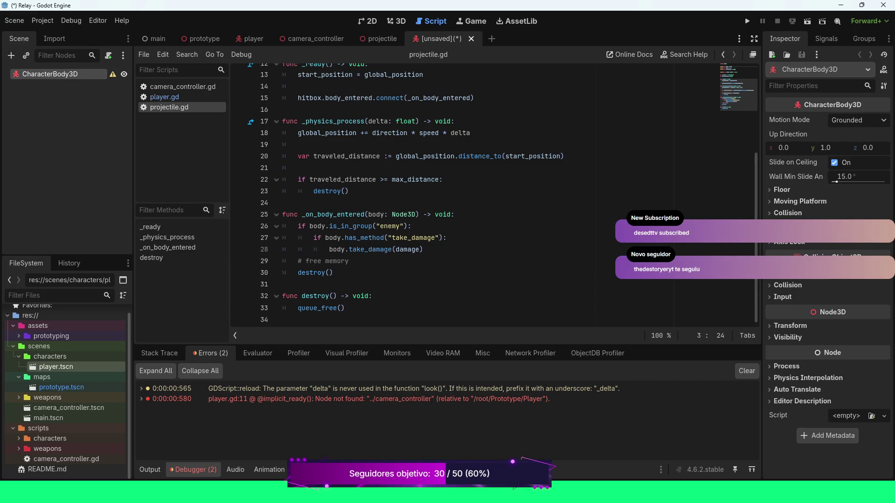
{"action": "key", "text": "F2"}
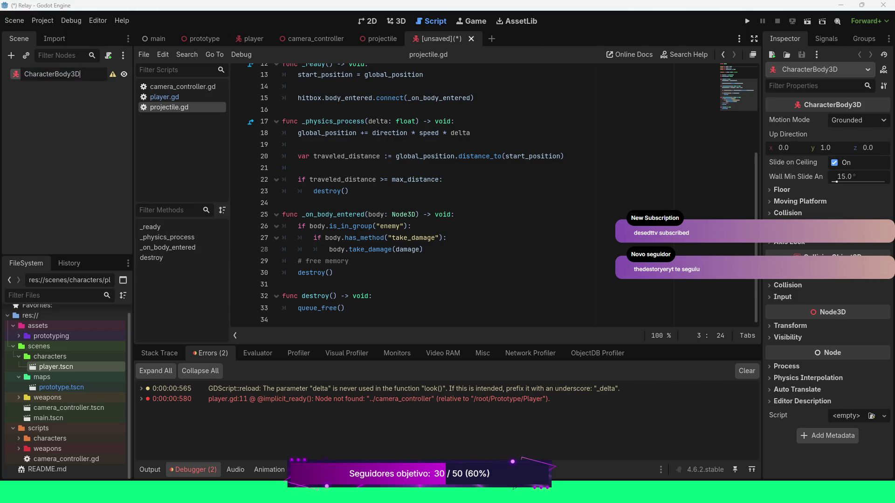
{"action": "key", "text": "ctrl+a"}
{"action": "type", "text": "E"}
{"action": "type", "text": "nemy"}
{"action": "type", "text": "y"}
{"action": "type", "text": "Base"}
{"action": "key", "text": "Return"}
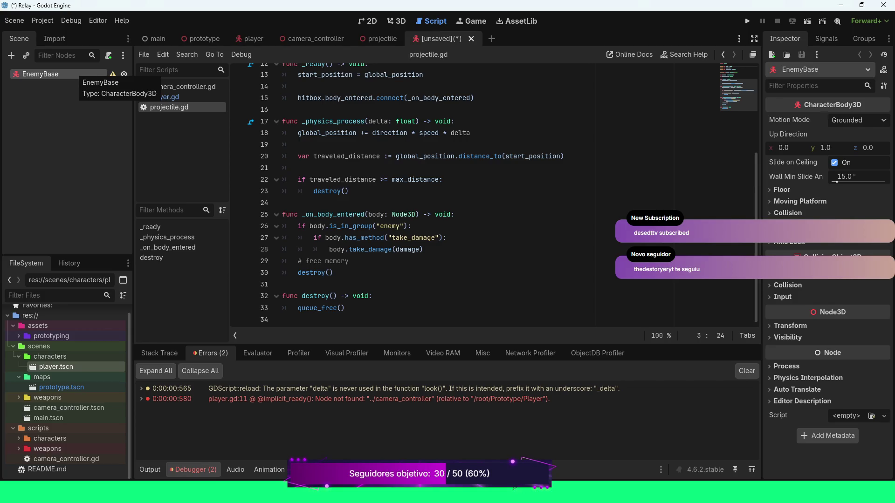
{"action": "key", "text": "ctrl+n"}
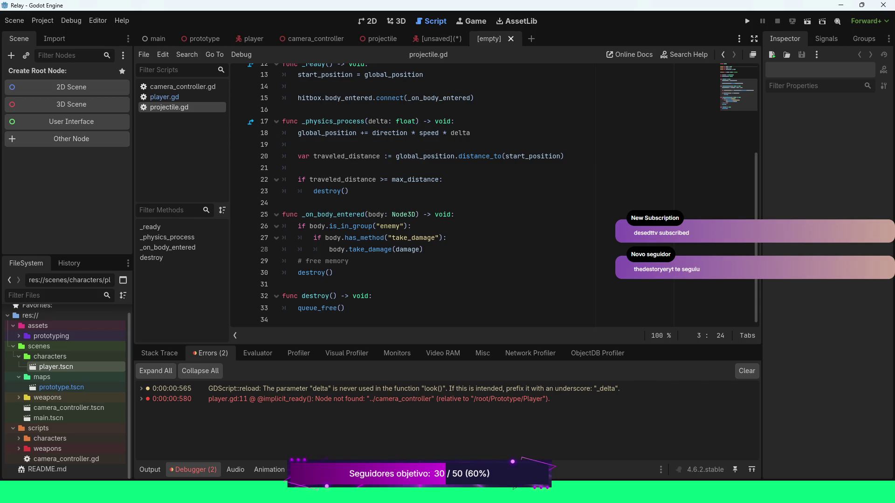
Close the extra empty scene, keeping the EnemyBase scene
{"action": "left_click", "coordinate": [436, 38]}
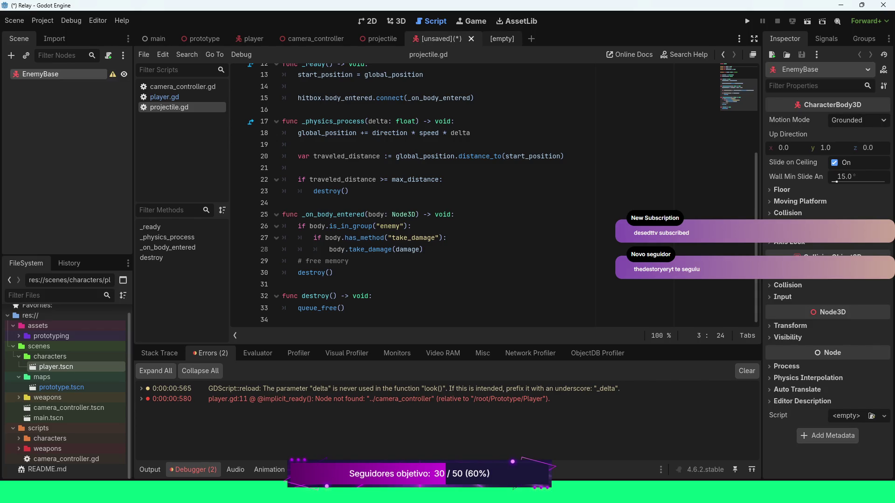
{"action": "key", "text": "ctrl+Tab"}
{"action": "key", "text": "ctrl+shift+w"}
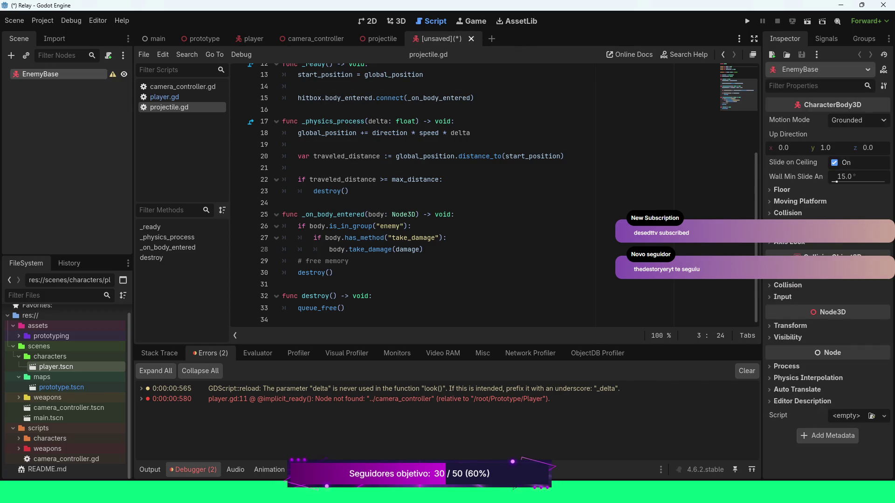
Give EnemyBase a CollisionShape3D child with a new CapsuleShape3D, shown in the 3D view
{"action": "right_click", "coordinate": [42, 74]}
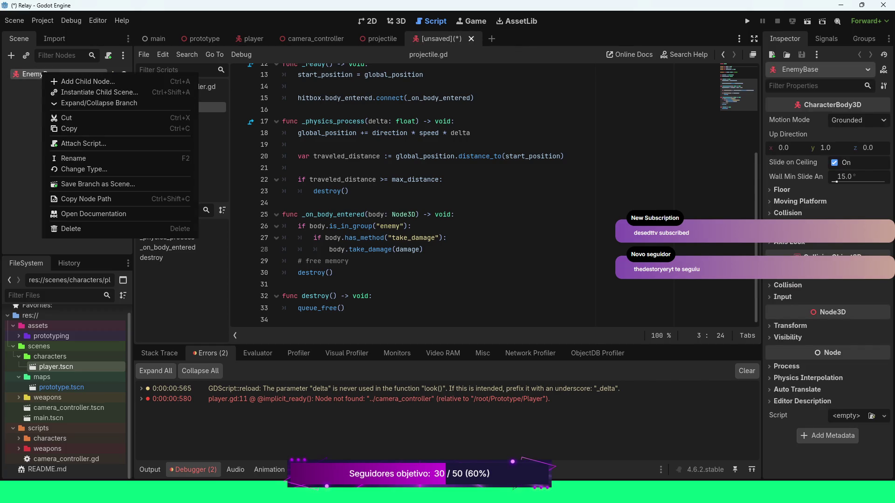
{"action": "left_click", "coordinate": [70, 79]}
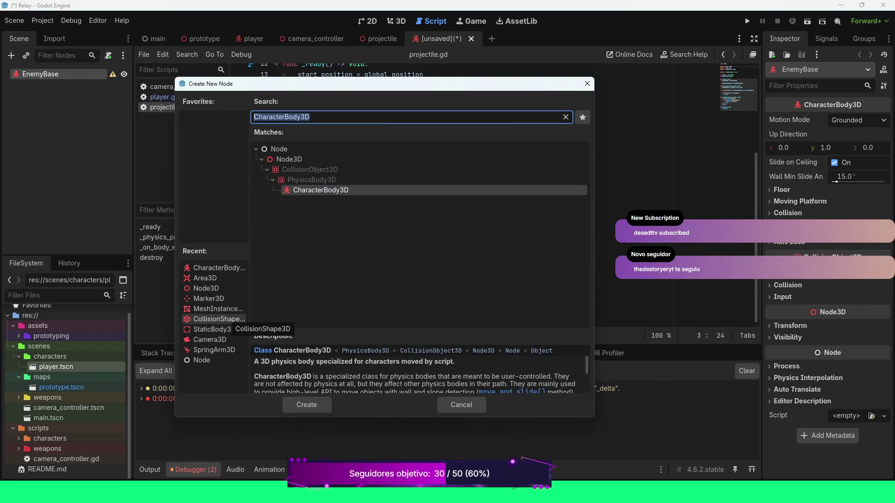
{"action": "double_click", "coordinate": [219, 319]}
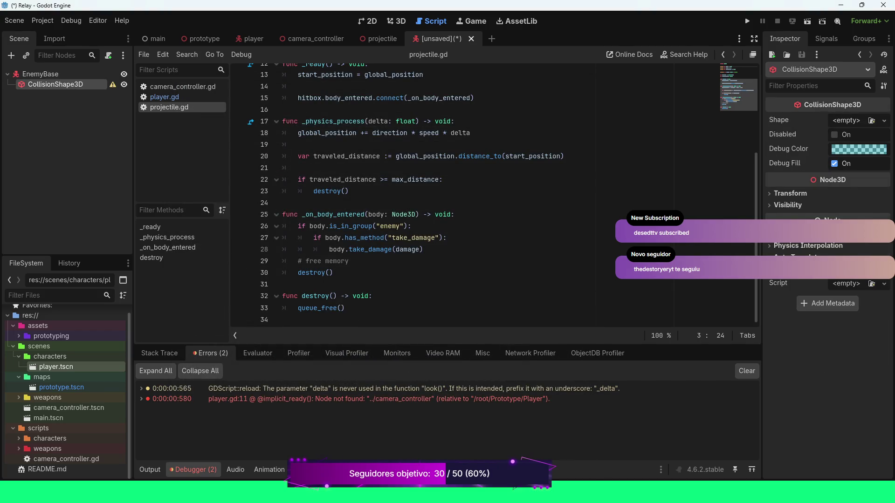
{"action": "left_click", "coordinate": [884, 121]}
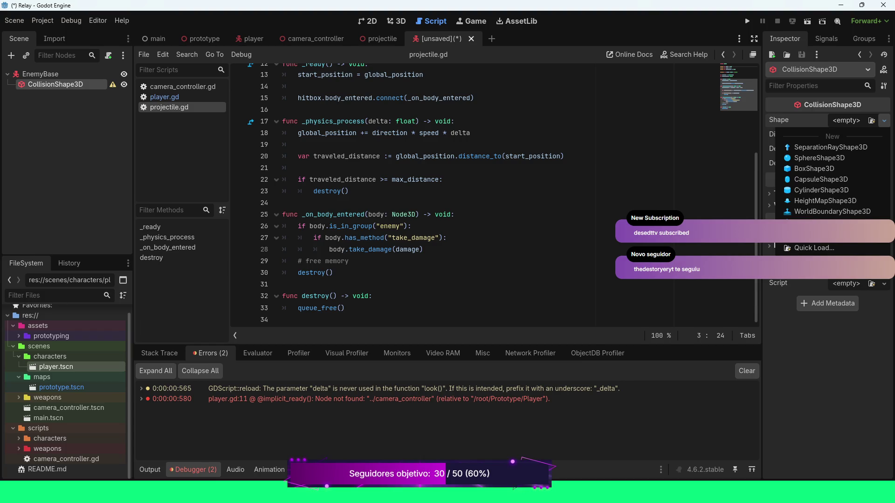
{"action": "left_click", "coordinate": [820, 179]}
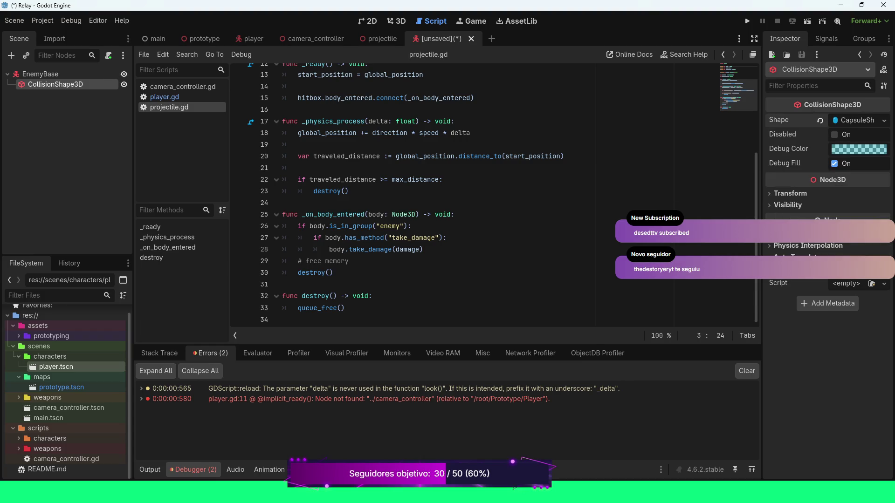
{"action": "left_click", "coordinate": [396, 21]}
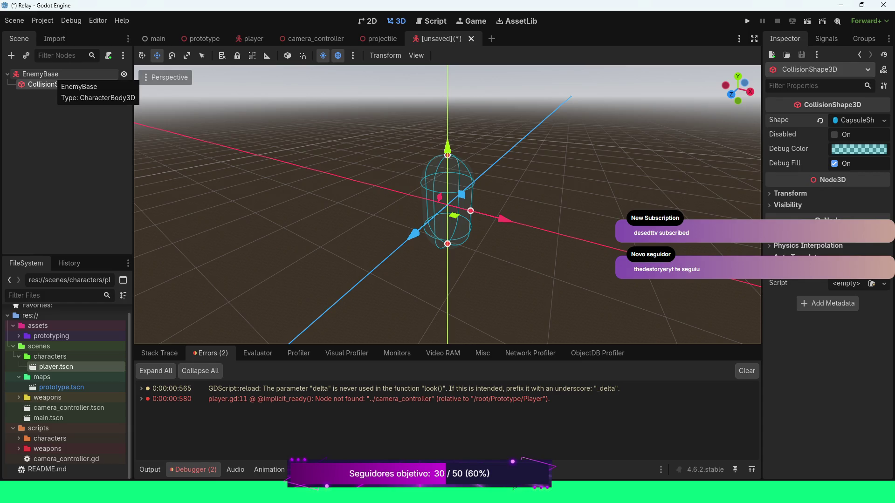
{"action": "left_click", "coordinate": [40, 74]}
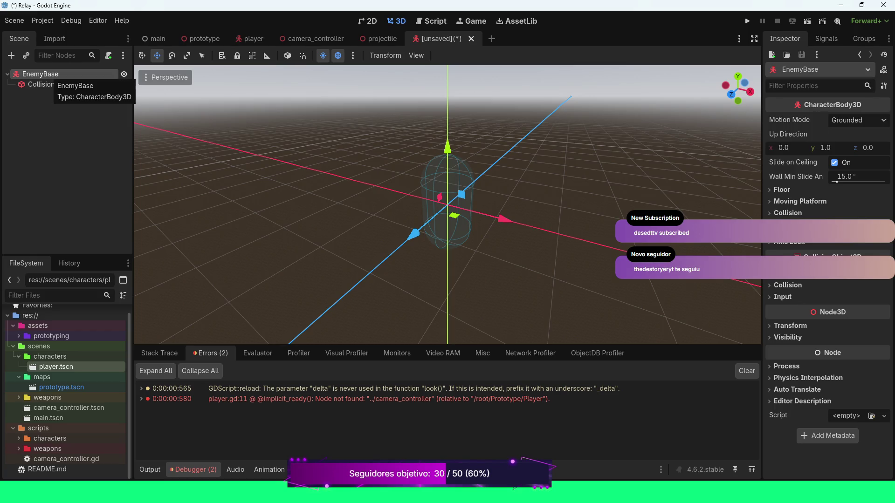
Add a MeshInstance3D child under EnemyBase and start saving the scene
{"action": "right_click", "coordinate": [52, 74]}
{"action": "left_click", "coordinate": [96, 83]}
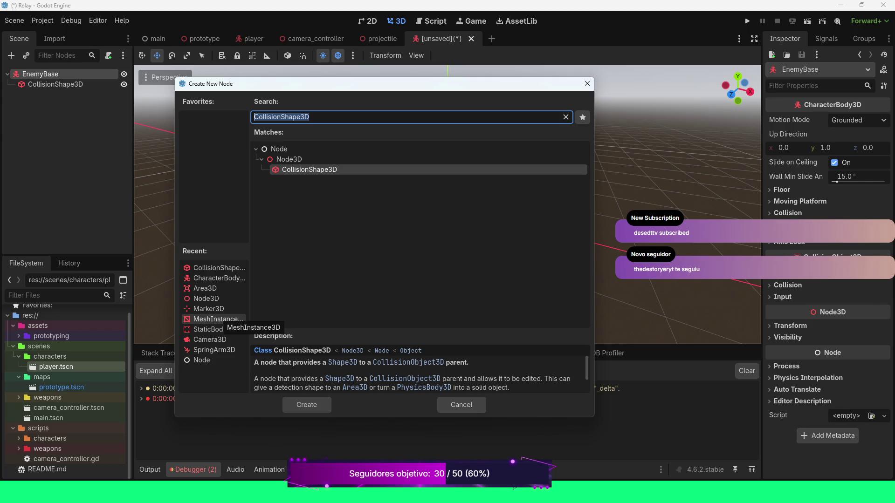
{"action": "double_click", "coordinate": [215, 318]}
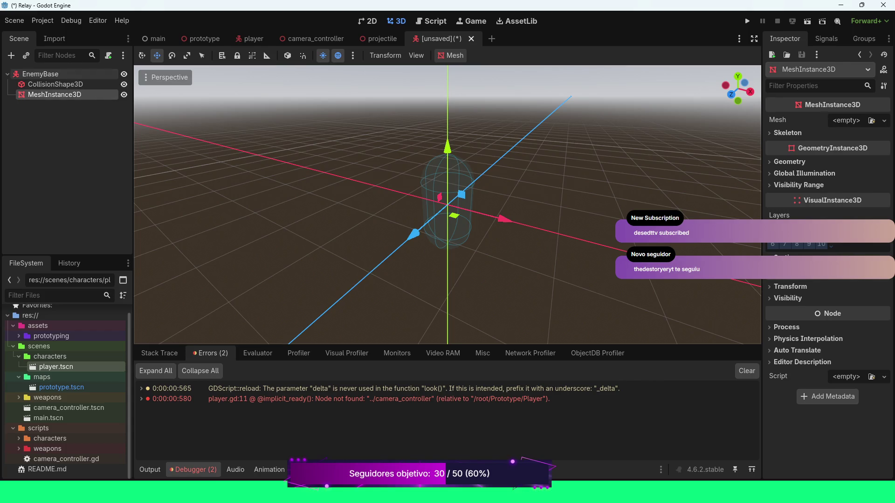
{"action": "left_click", "coordinate": [47, 74]}
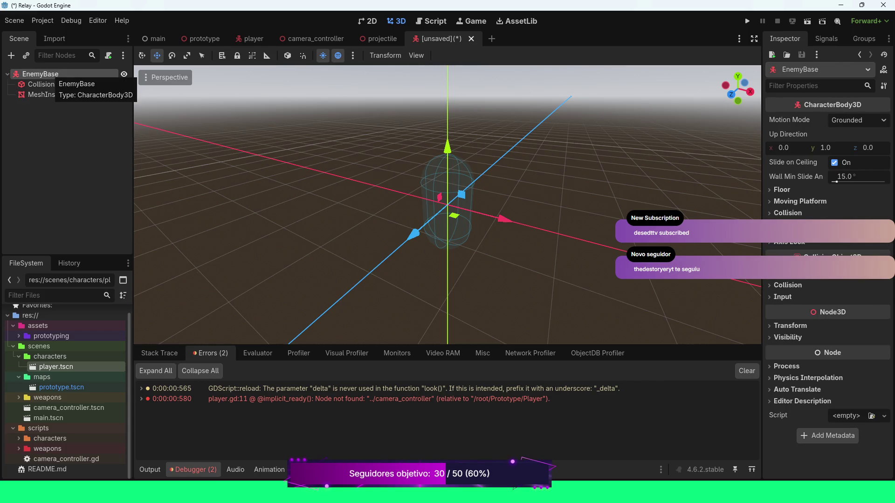
{"action": "key", "text": "ctrl+s"}
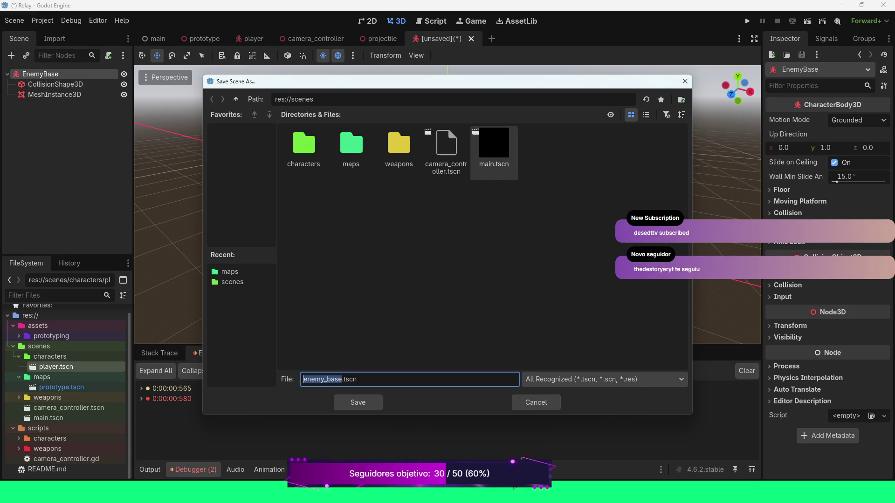
Save as characters/enemy_base.tscn and attach a basic-movement res://scripts/characters/enemy_base.gd
{"action": "double_click", "coordinate": [303, 147]}
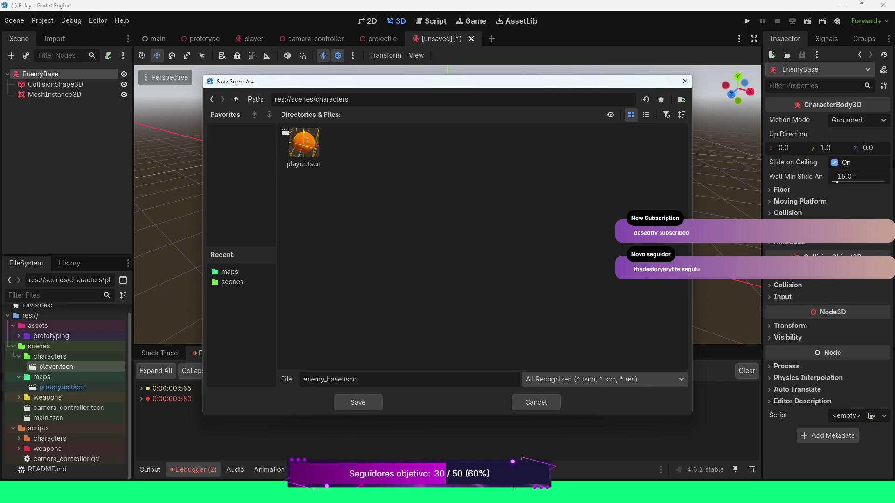
{"action": "left_click", "coordinate": [358, 402]}
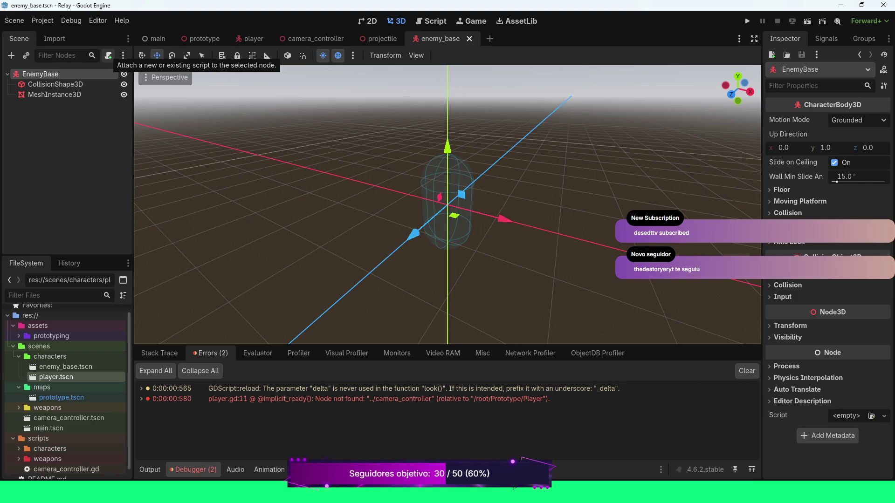
{"action": "left_click", "coordinate": [108, 55]}
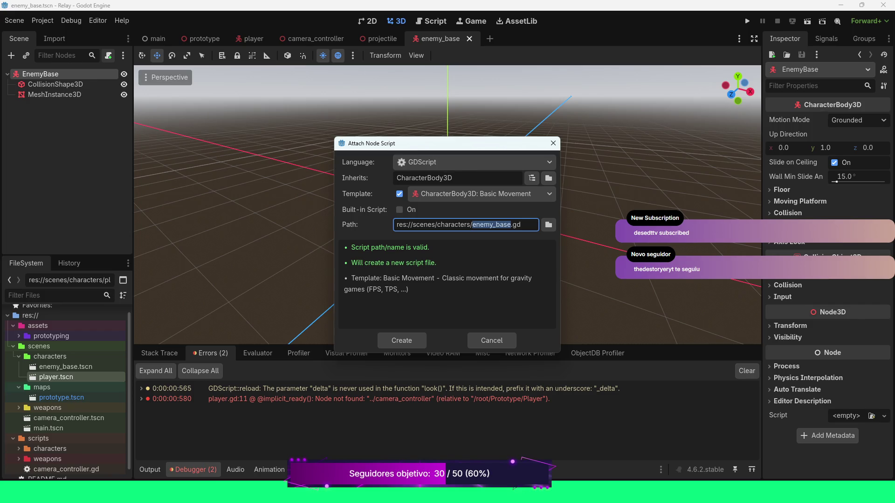
{"action": "left_click", "coordinate": [468, 224]}
{"action": "key", "text": "BackSpace"}
{"action": "key", "text": "BackSpace"}
{"action": "key", "text": "BackSpace"}
{"action": "type", "text": "ripts"}
{"action": "key", "text": "Return"}
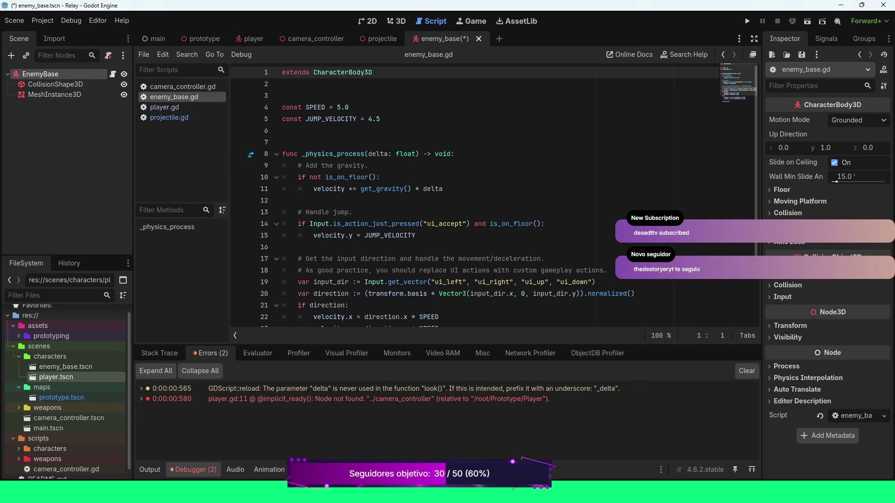
Declare class_name EnemyBase at the top of enemy_base.gd
{"action": "scroll", "coordinate": [494, 196], "scroll_direction": "down", "scroll_amount": 3}
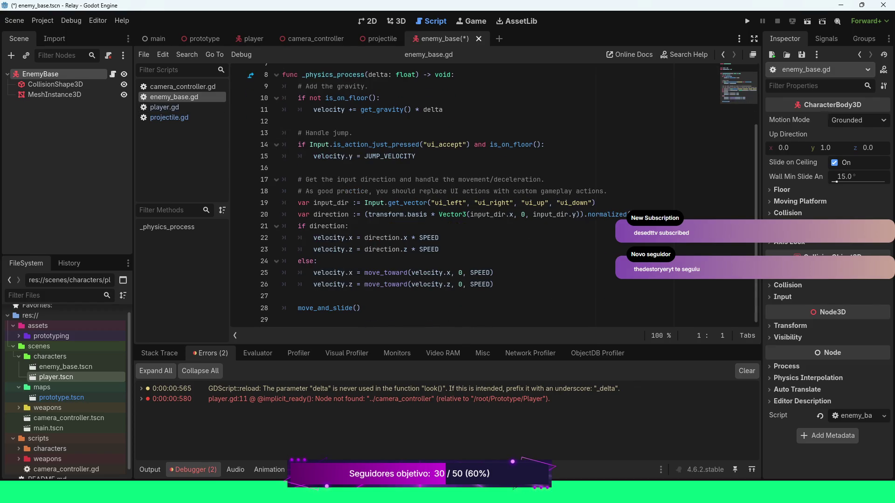
{"action": "scroll", "coordinate": [494, 195], "scroll_direction": "up", "scroll_amount": 3}
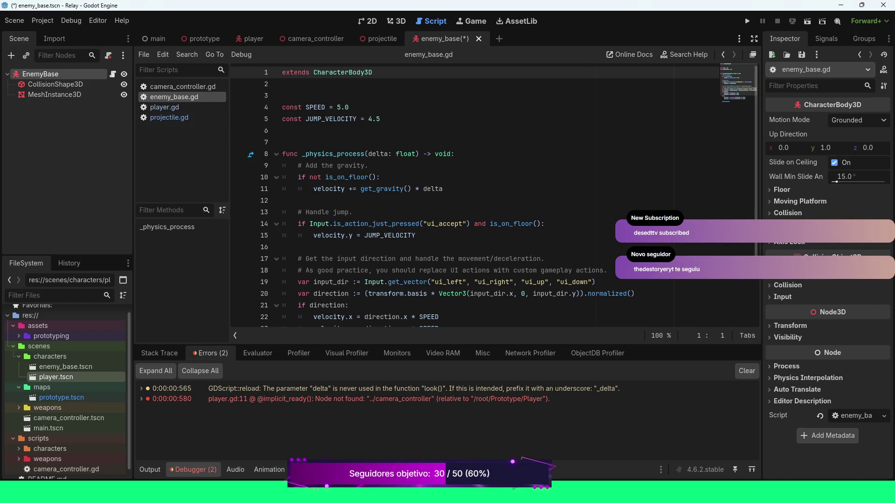
{"action": "type", "text": "class_"}
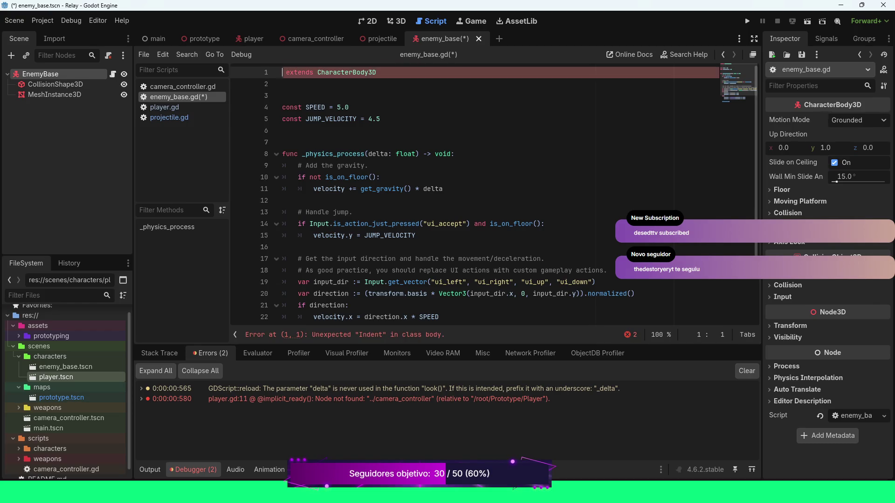
{"action": "type", "text": "name "}
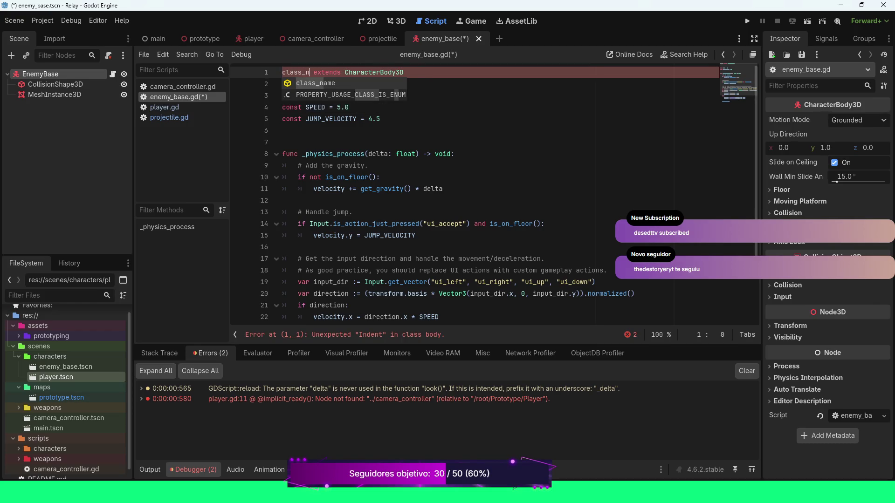
{"action": "type", "text": "Eney"}
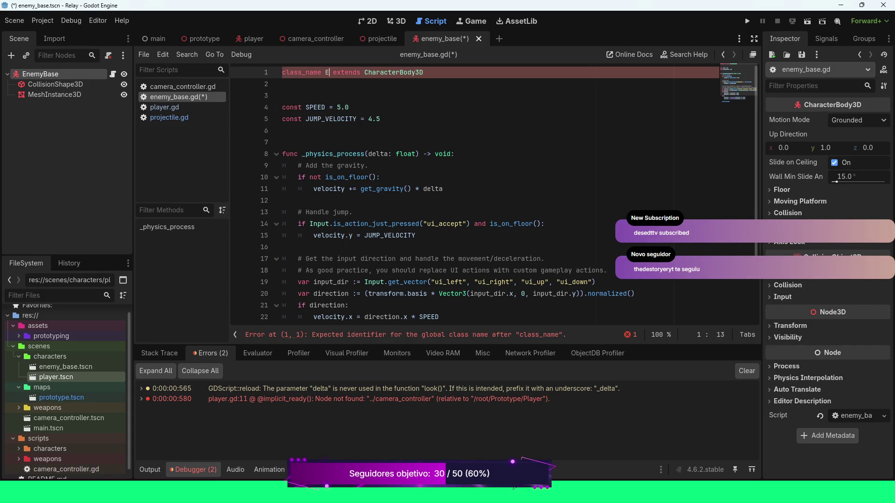
{"action": "key", "text": "BackSpace"}
{"action": "type", "text": "myBase"}
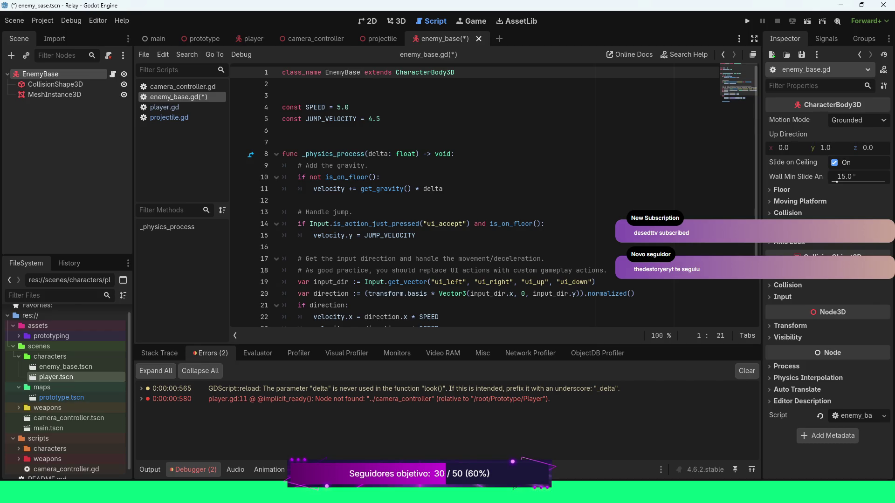
{"action": "key", "text": "Down"}
{"action": "key", "text": "Down"}
{"action": "key", "text": "Down"}
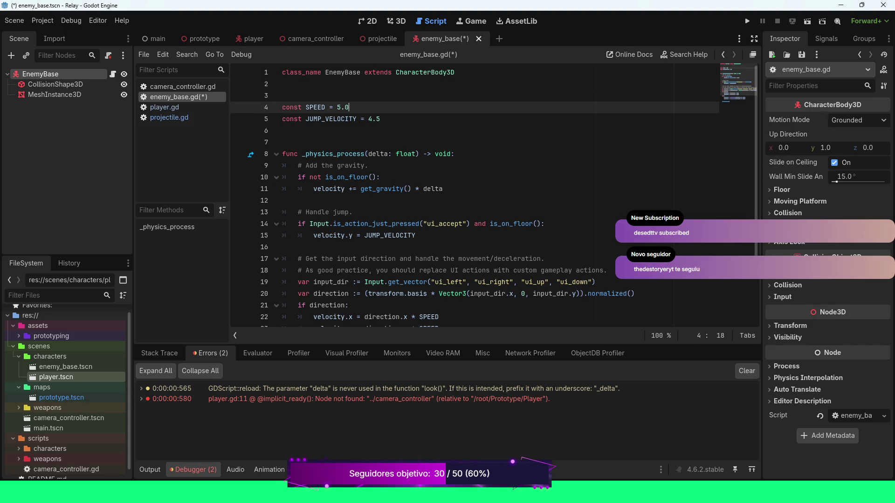
{"action": "key", "text": "Up"}
{"action": "key", "text": "Up"}
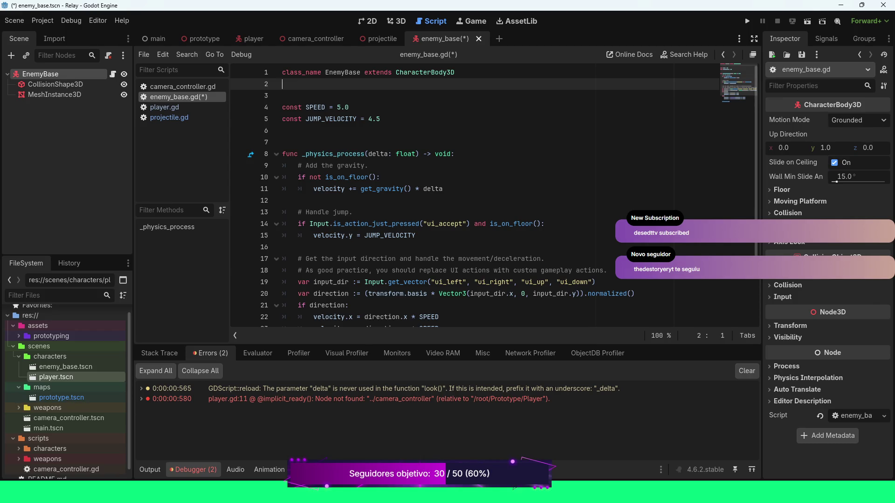
{"action": "key", "text": "Return"}
{"action": "key", "text": "Up"}
{"action": "key", "text": "Return"}
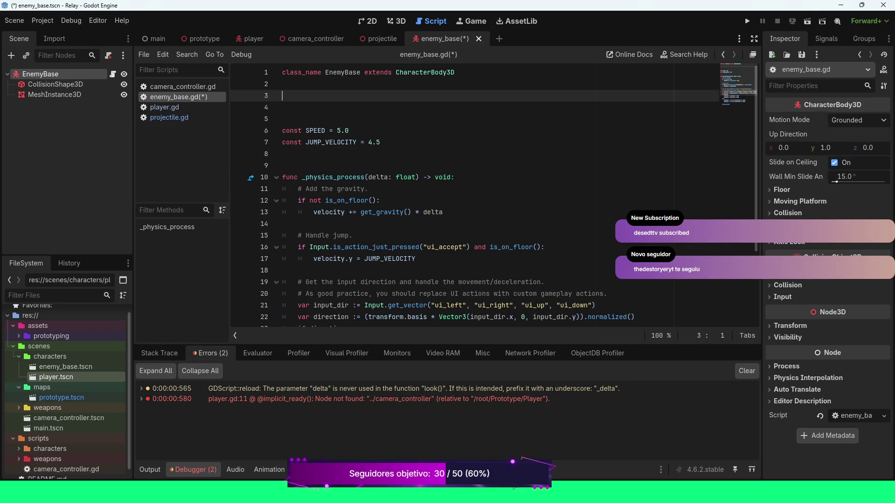
{"action": "type", "text": "export va"}
{"action": "key", "text": "BackSpace"}
{"action": "key", "text": "BackSpace"}
{"action": "key", "text": "BackSpace"}
{"action": "type", "text": "@export "}
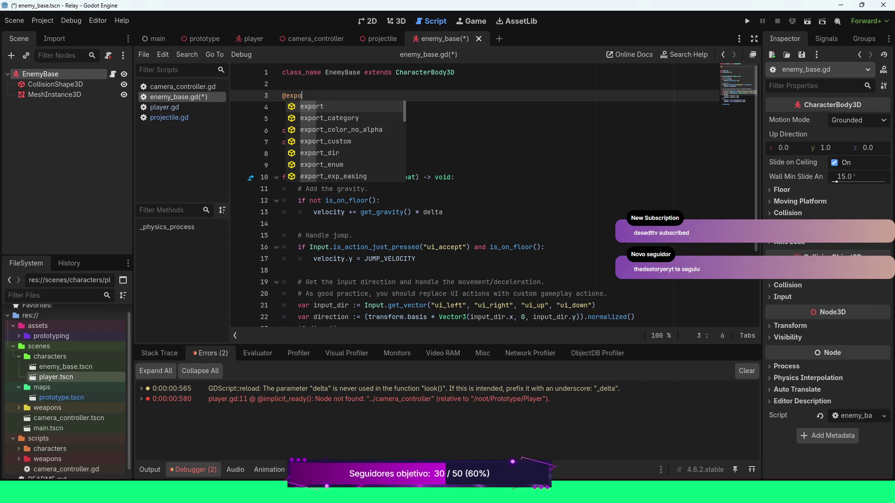
{"action": "type", "text": "var "}
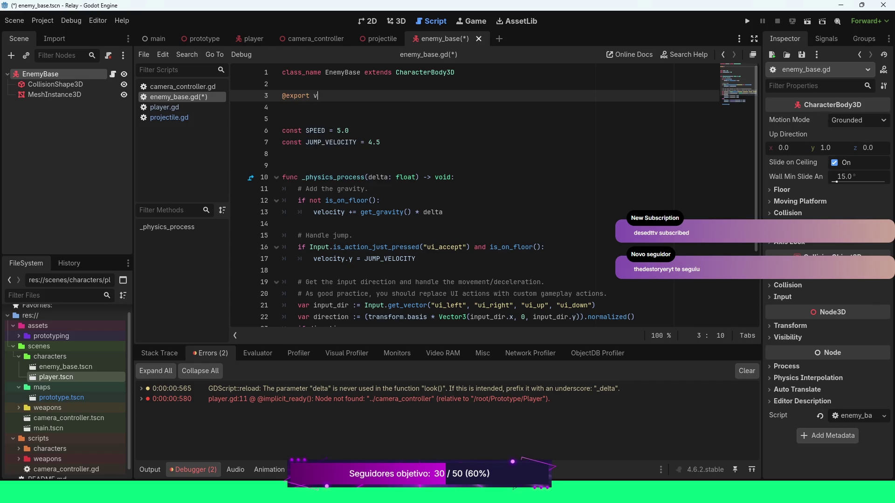
{"action": "type", "text": "max_healt"}
{"action": "type", "text": "h"}
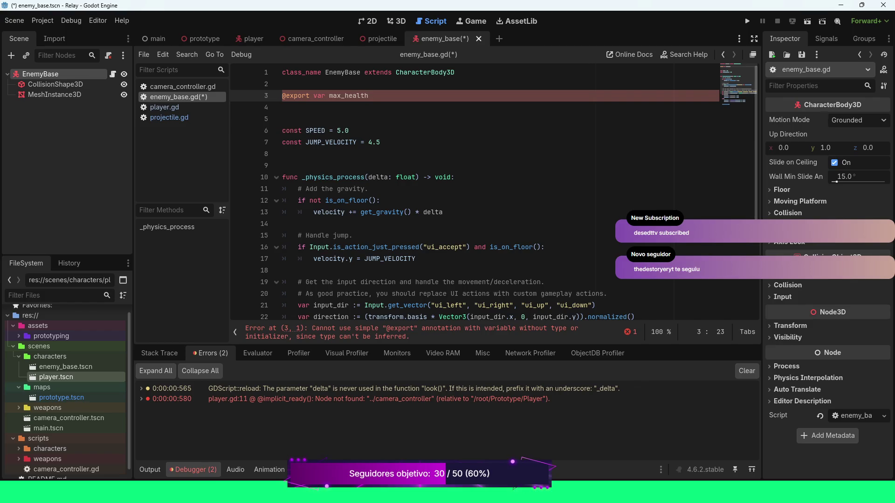
{"action": "type", "text": "int "}
{"action": "type", "text": "= 100"}
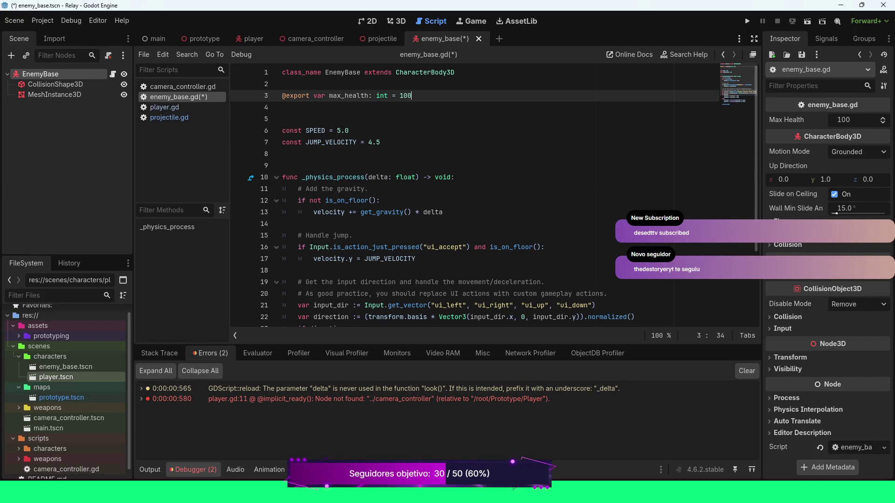
{"action": "key", "text": "Return"}
{"action": "type", "text": "var "}
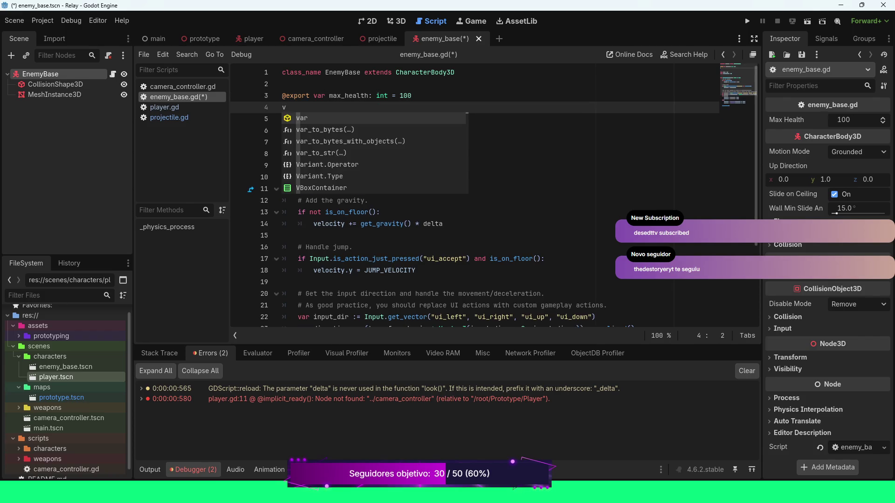
{"action": "type", "text": "health: int"}
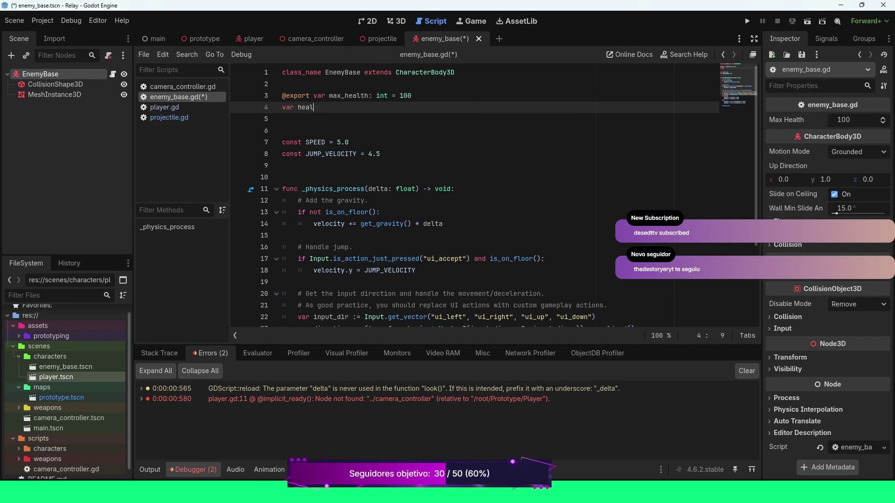
{"action": "key", "text": "Escape"}
{"action": "key", "text": "Down"}
{"action": "key", "text": "Down"}
{"action": "key", "text": "Down"}
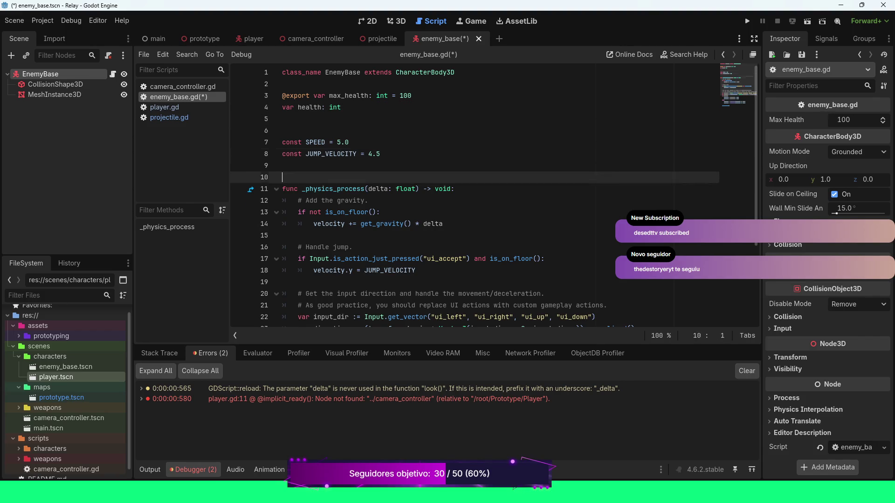
{"action": "key", "text": "Up"}
{"action": "key", "text": "Up"}
{"action": "key", "text": "Up"}
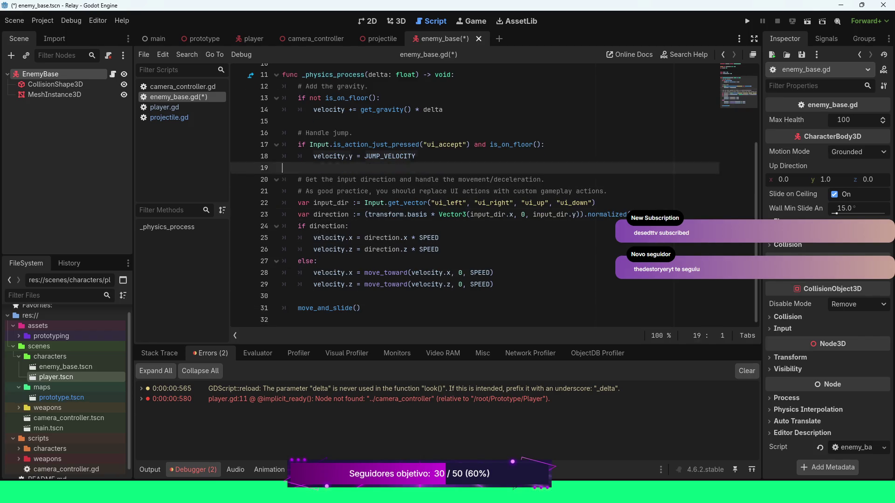
Add a _ready() function that sets health = max_health
{"action": "key", "text": "Up"}
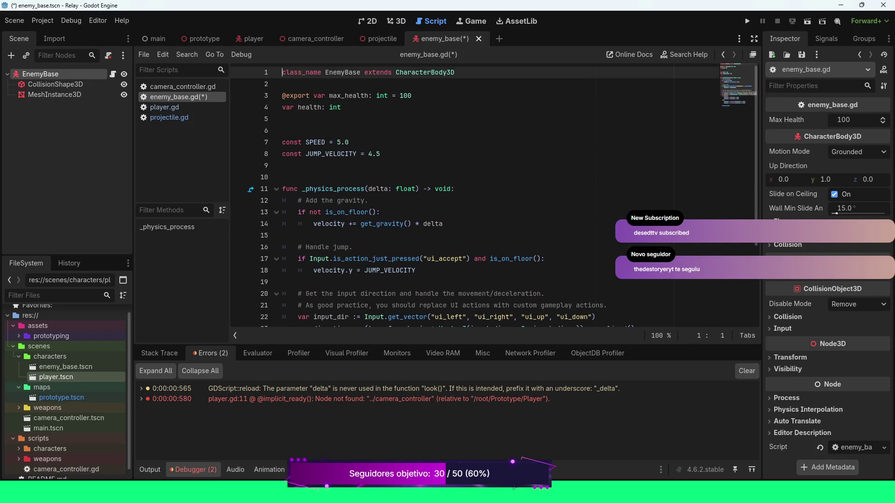
{"action": "key", "text": "Down"}
{"action": "key", "text": "Down"}
{"action": "key", "text": "Down"}
{"action": "key", "text": "Return"}
{"action": "key", "text": "Return"}
{"action": "key", "text": "Up"}
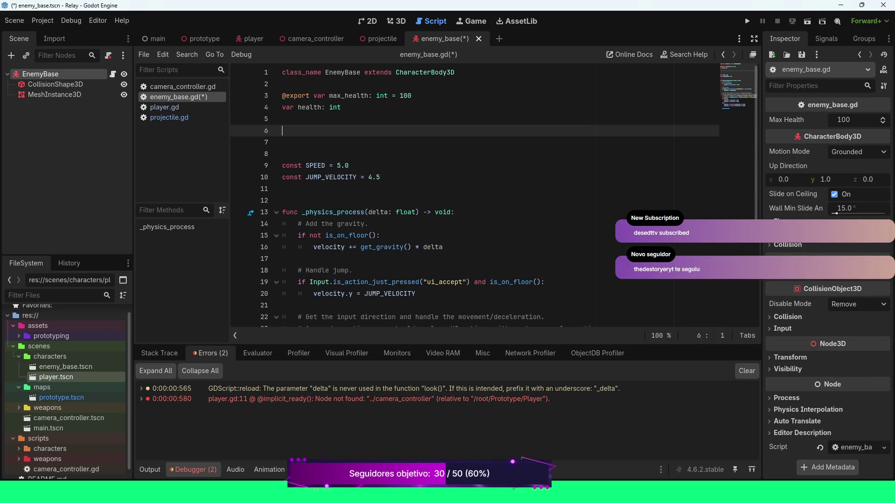
{"action": "type", "text": "func "}
{"action": "type", "text": "_re"}
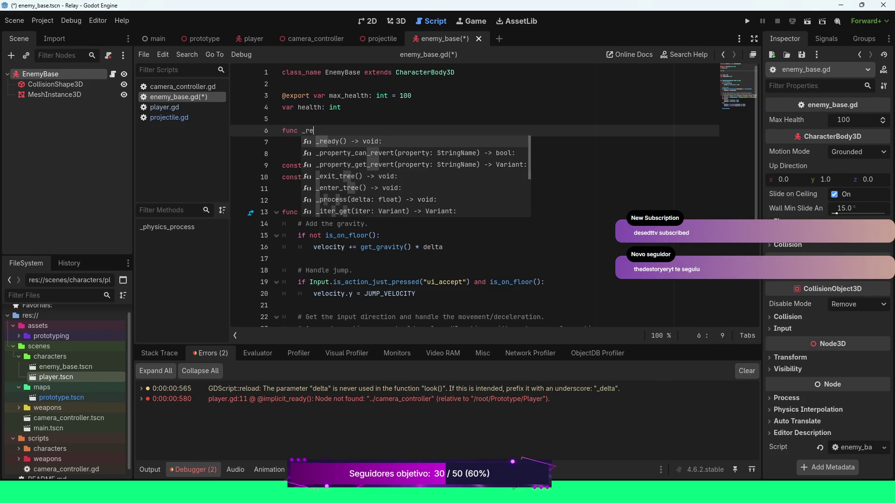
{"action": "key", "text": "Return"}
{"action": "key", "text": "Return"}
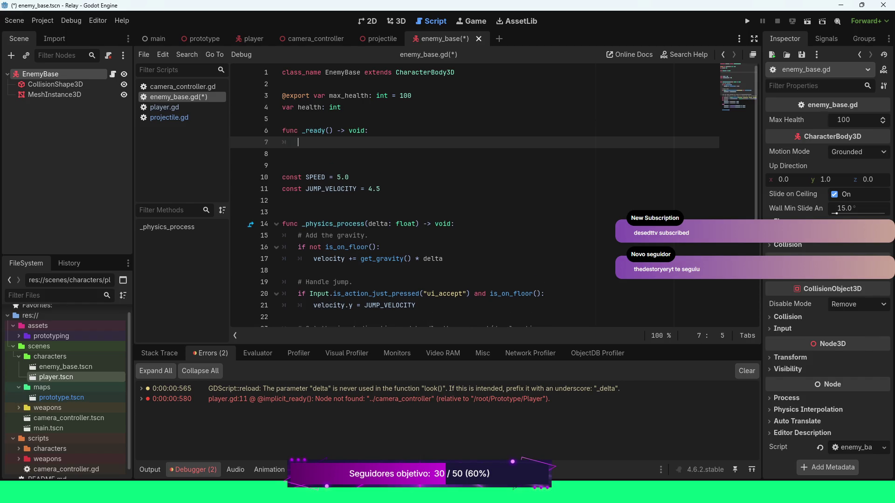
{"action": "type", "text": "health = "}
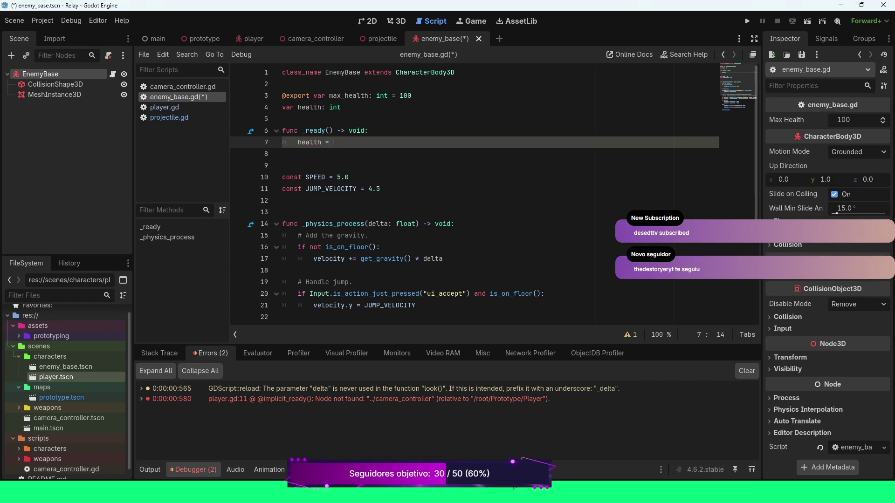
{"action": "type", "text": "ma"}
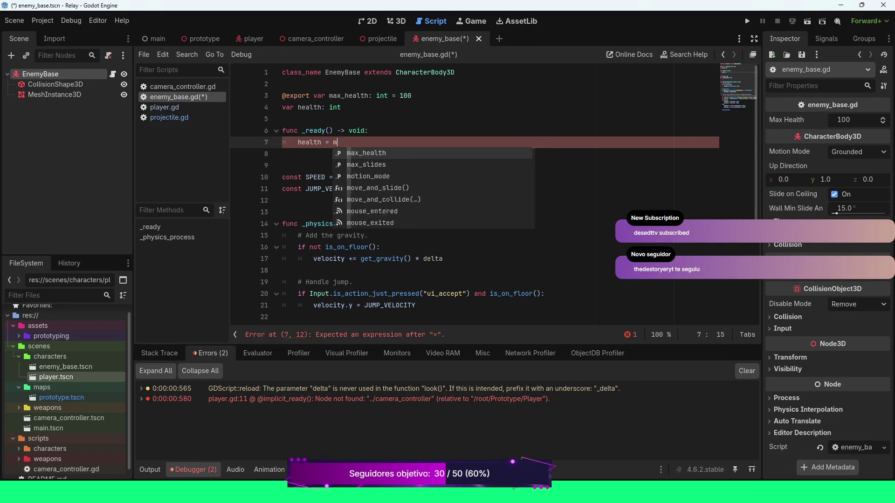
{"action": "key", "text": "Return"}
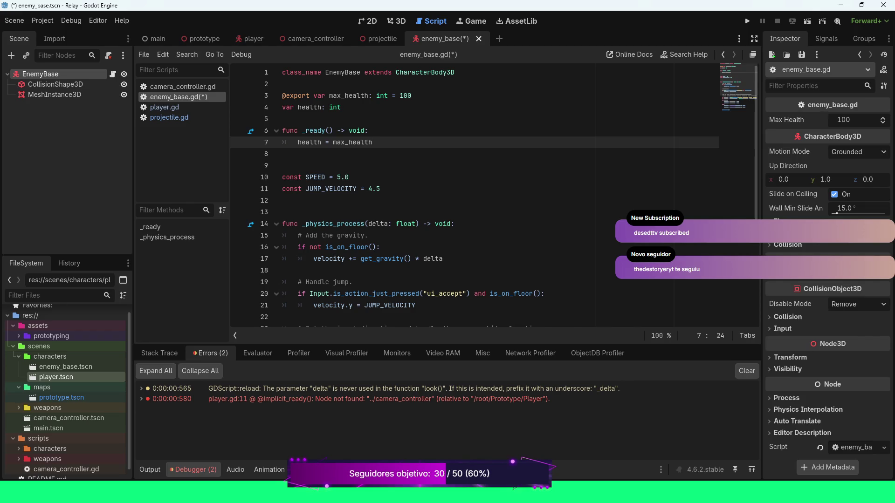
Add the comment '# Add the enemy to a group for projectiles to detect' in _ready
{"action": "key", "text": "Return"}
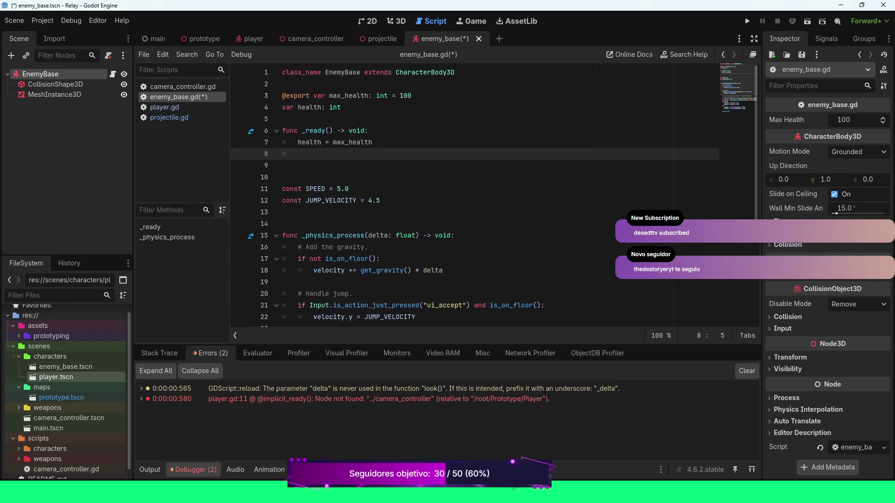
{"action": "type", "text": "# "}
{"action": "type", "text": "Add e"}
{"action": "type", "text": "nmy to t"}
{"action": "type", "text": "he"}
{"action": "key", "text": "BackSpace"}
{"action": "key", "text": "BackSpace"}
{"action": "key", "text": "BackSpace"}
{"action": "type", "text": "the enemy to a "}
{"action": "type", "text": "group "}
{"action": "type", "text": "for proje"}
{"action": "type", "text": "ctiles to detect"}
{"action": "key", "text": "Return"}
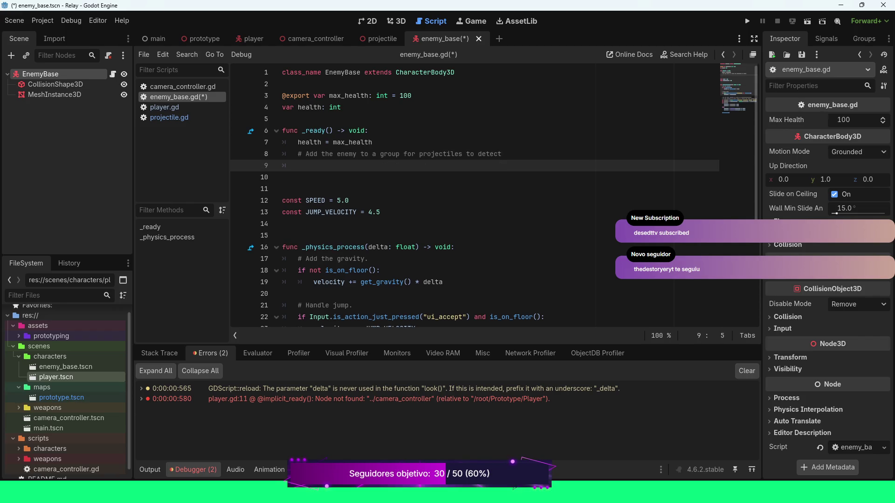
Call add_to_group("enemy") in _ready and leave a blank line after it
{"action": "type", "text": "add_to"}
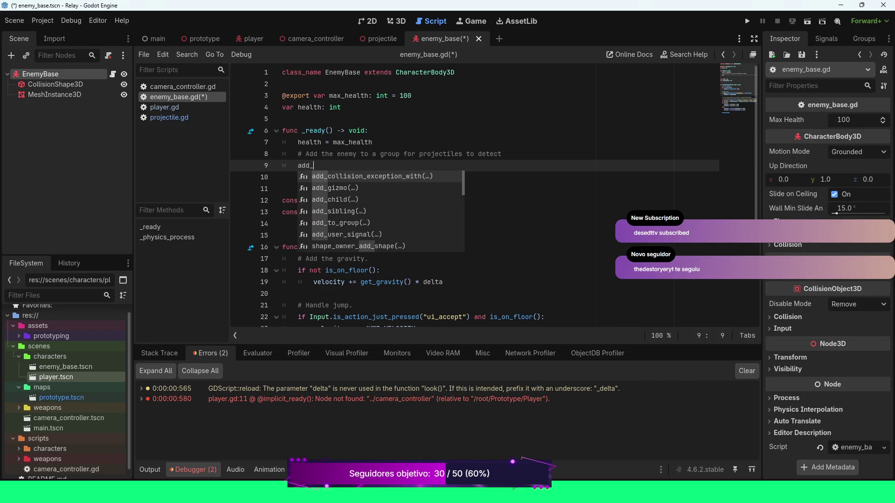
{"action": "key", "text": "Return"}
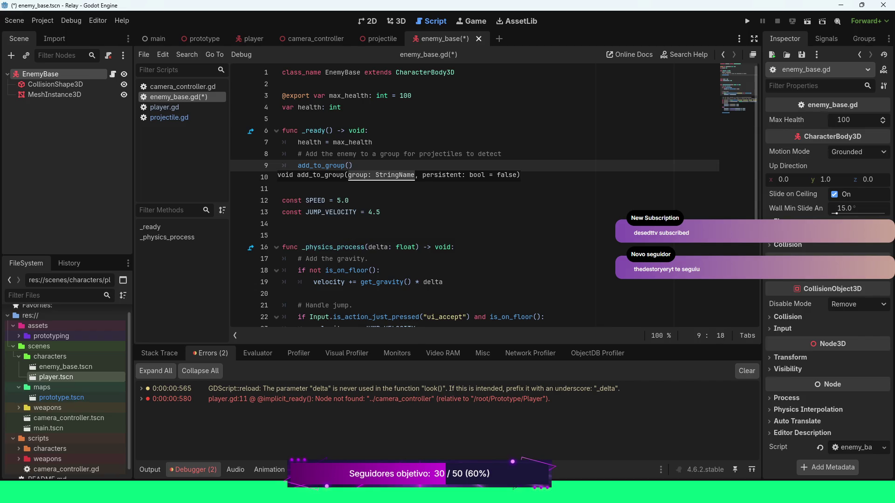
{"action": "type", "text": "\"en"}
{"action": "type", "text": "em"}
{"action": "type", "text": "y"}
{"action": "key", "text": "End"}
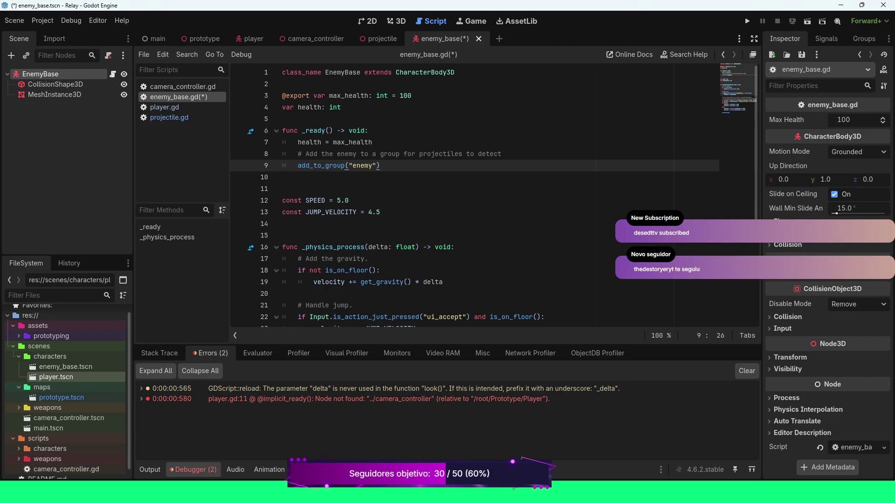
{"action": "left_click", "coordinate": [282, 177]}
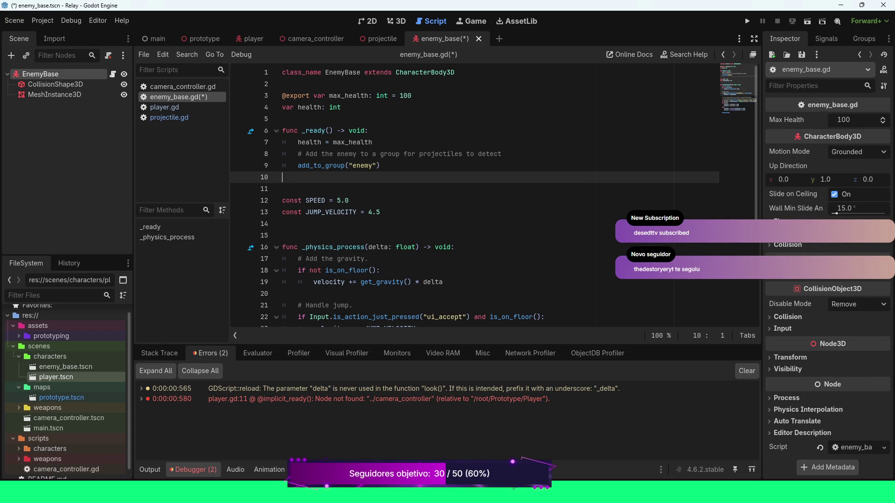
{"action": "key", "text": "Return"}
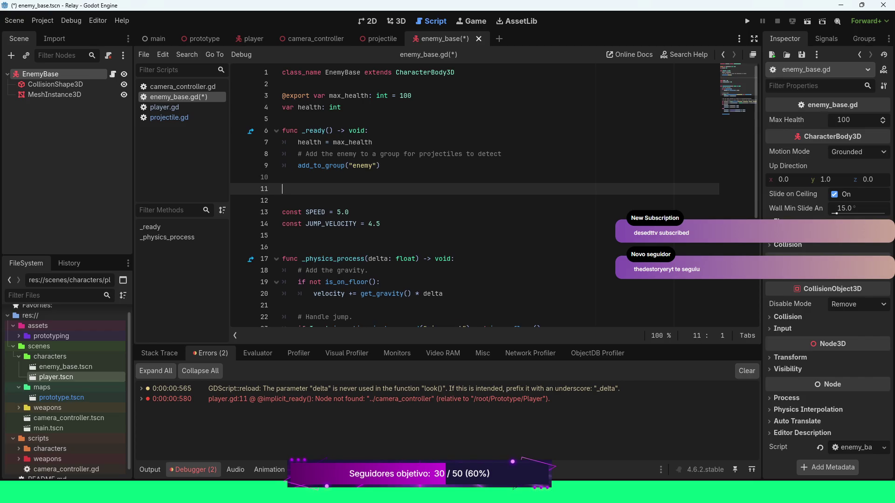
Write a take_damage(amount int) -> void function whose body is 'health -= amount'
{"action": "type", "text": "func t"}
{"action": "type", "text": "ake_"}
{"action": "type", "text": "damage"}
{"action": "type", "text": "("}
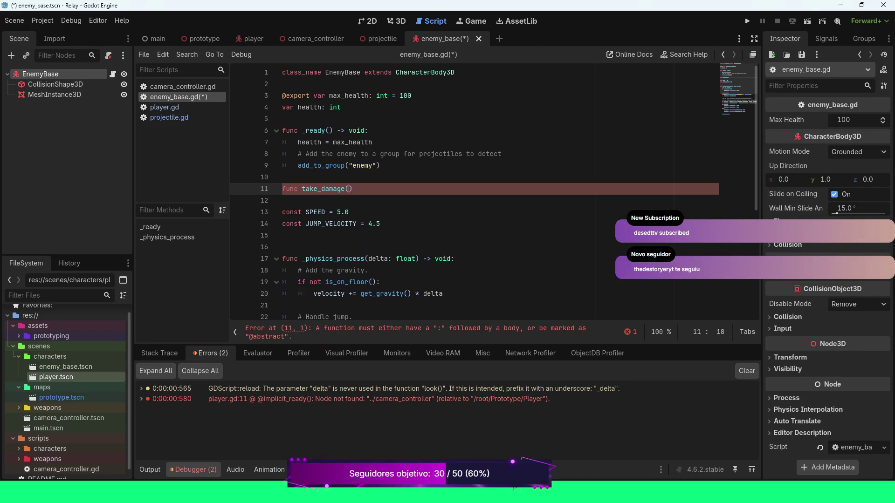
{"action": "type", "text": "amount int)"}
{"action": "type", "text": " ->"}
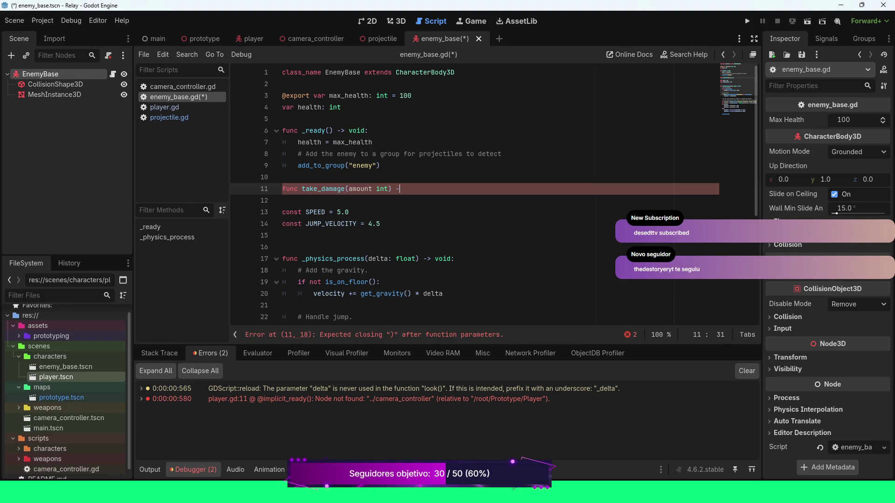
{"action": "type", "text": " void:"}
{"action": "key", "text": "Return"}
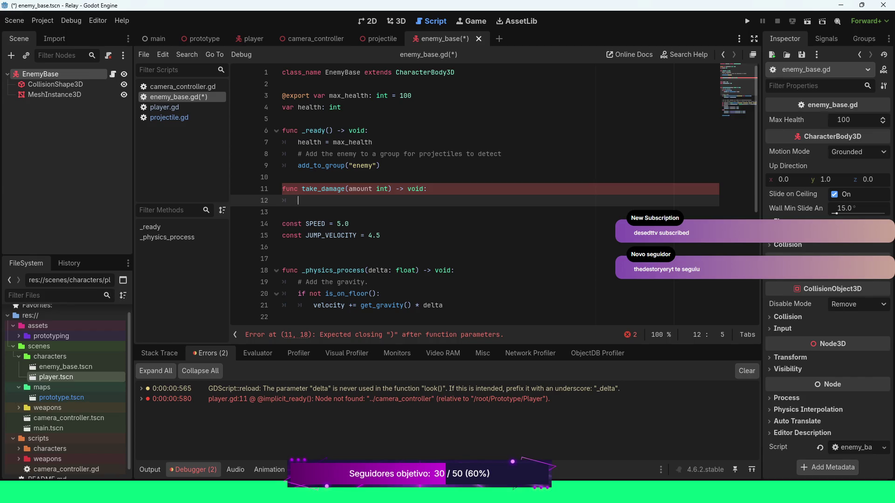
{"action": "type", "text": "health"}
{"action": "type", "text": " -= amount"}
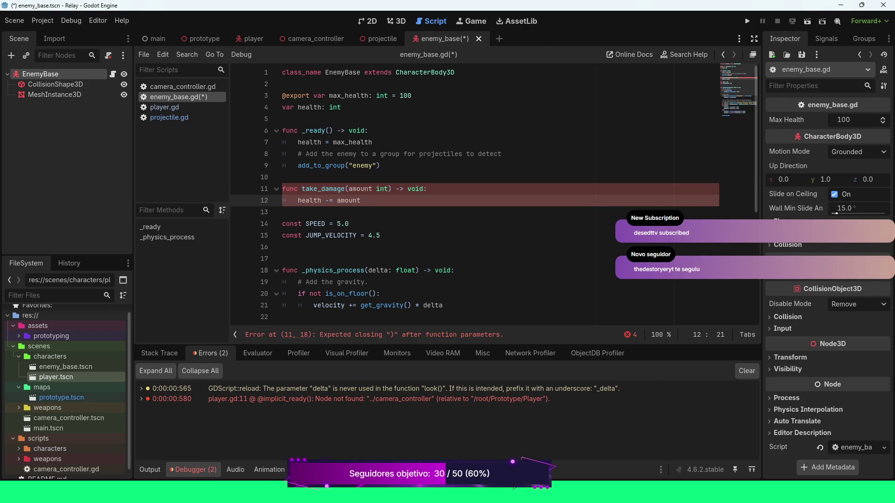
{"action": "key", "text": "Up"}
{"action": "key", "text": "Up"}
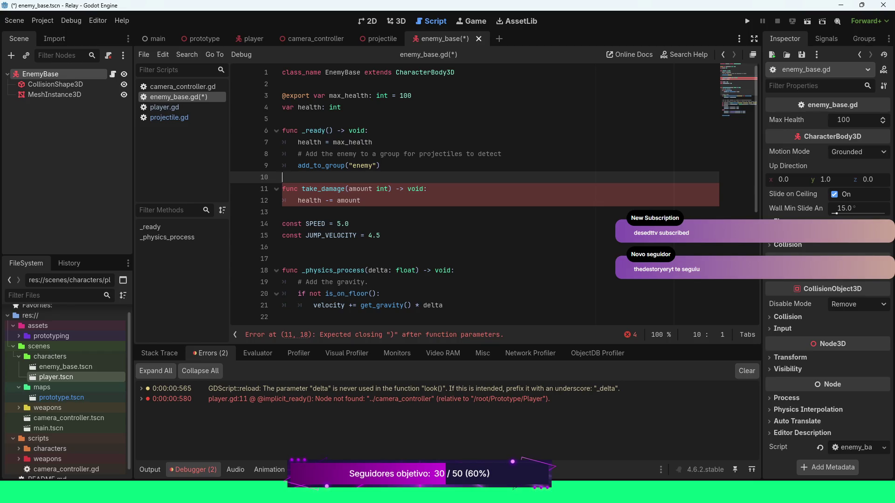
{"action": "key", "text": "Down"}
{"action": "key", "text": "Down"}
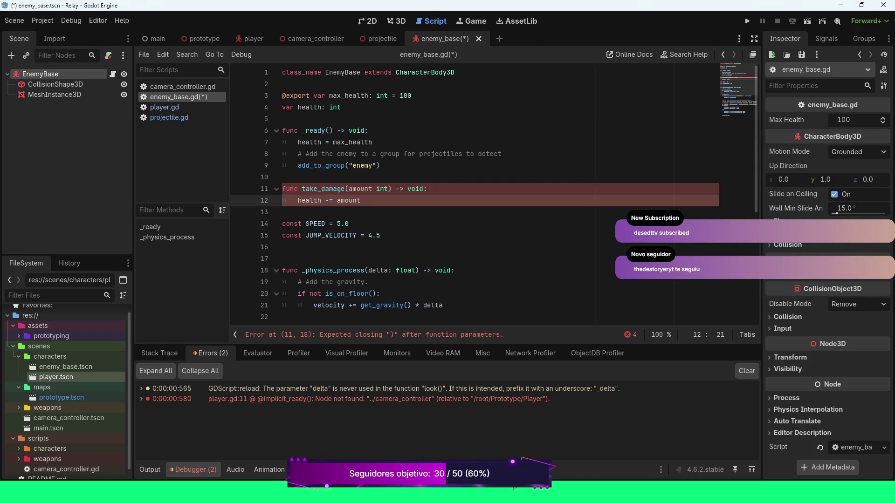
{"action": "key", "text": "Down"}
{"action": "mouse_move", "coordinate": [386, 189]}
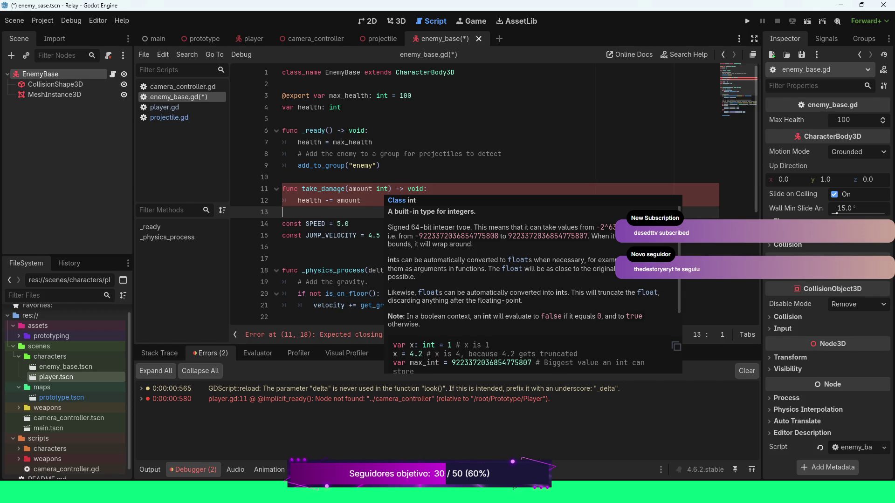
{"action": "key", "text": "Up"}
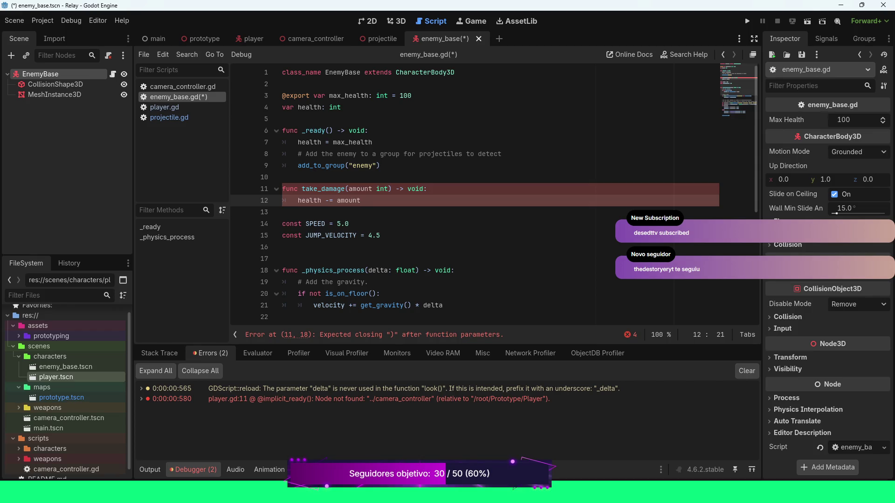
Add the missing colon after amount, then begin 'if health <= 0:' in take_damage
{"action": "left_click", "coordinate": [388, 189]}
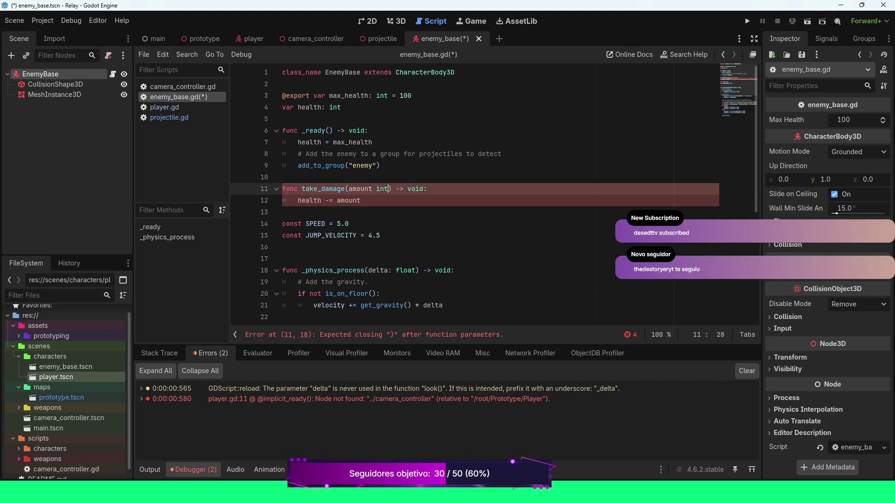
{"action": "left_click", "coordinate": [396, 189]}
{"action": "left_click", "coordinate": [371, 189]}
{"action": "type", "text": ":"}
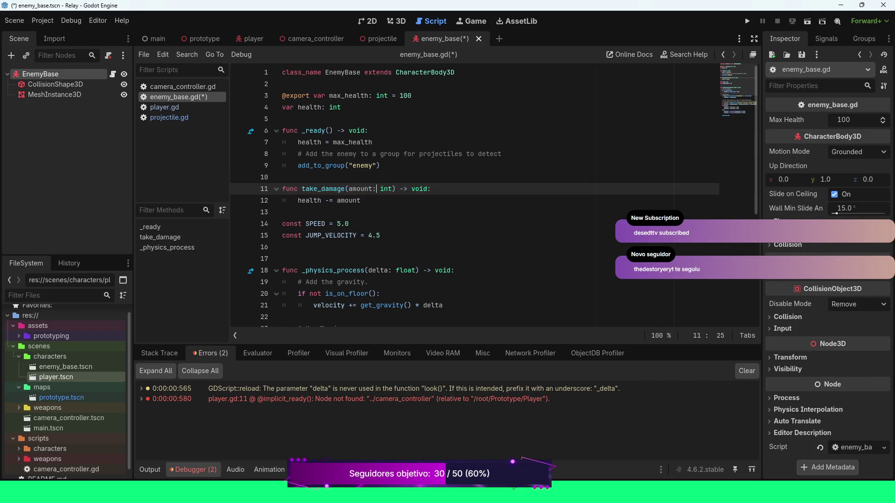
{"action": "left_click", "coordinate": [360, 201]}
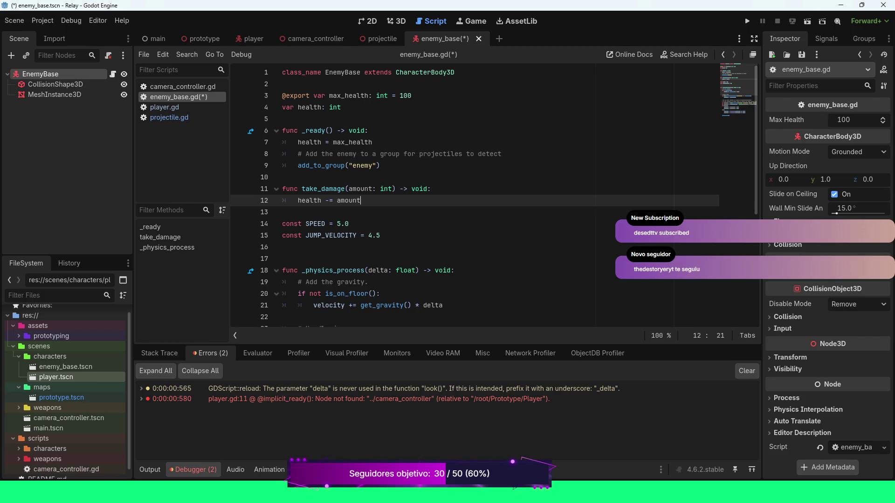
{"action": "key", "text": "Return"}
{"action": "type", "text": "if "}
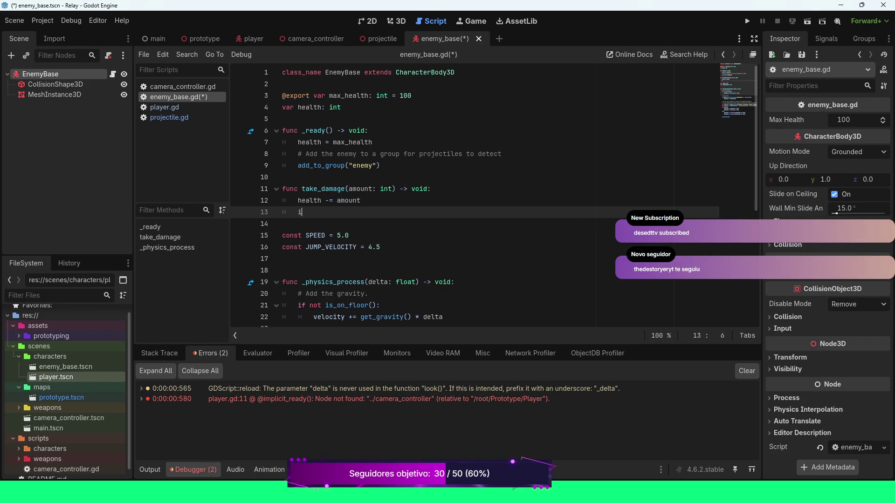
{"action": "type", "text": "health "}
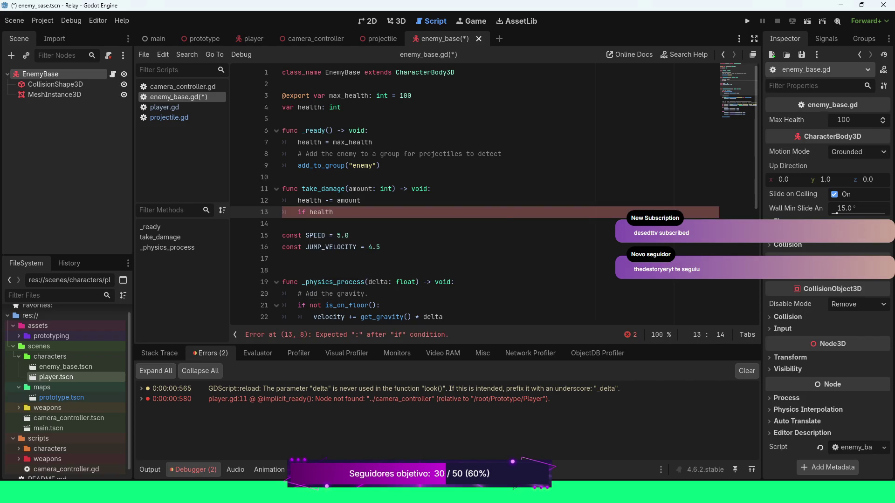
{"action": "type", "text": "<= "}
{"action": "type", "text": "0:"}
Call die() under the health <= 0 check and begin a 'func die() -> void' declaration below take_damage
{"action": "key", "text": "Return"}
{"action": "type", "text": "die()"}
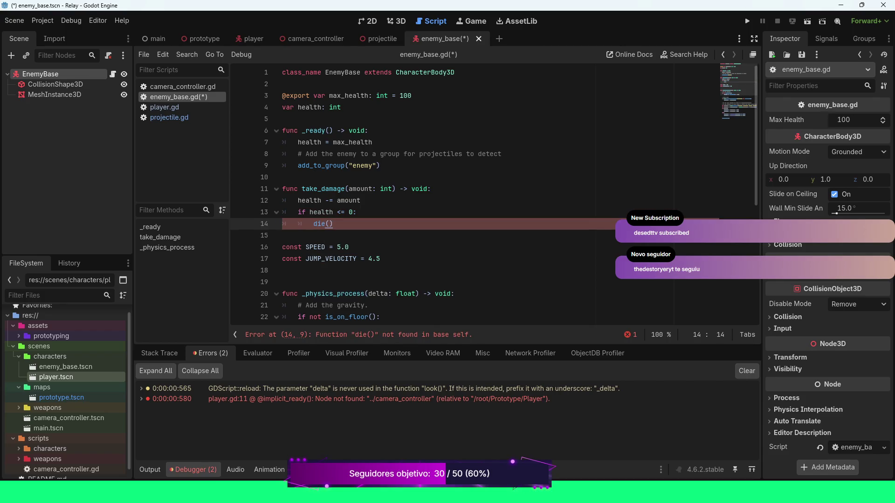
{"action": "key", "text": "Return"}
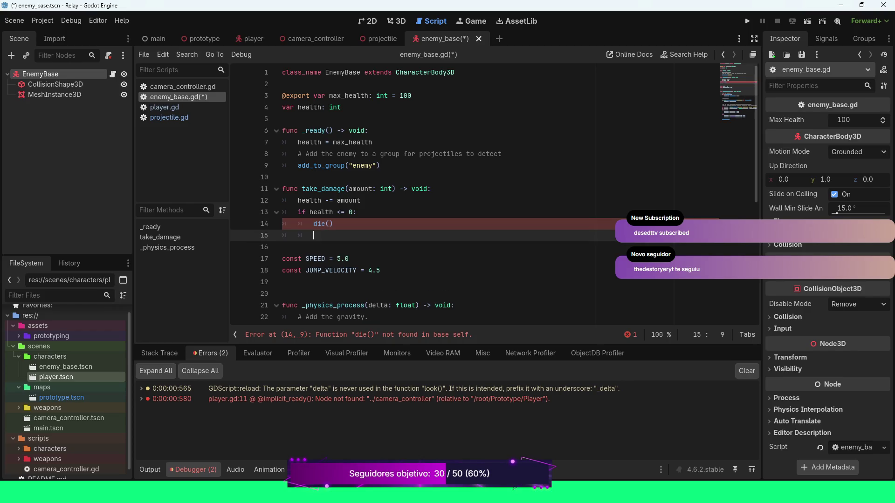
{"action": "key", "text": "BackSpace"}
{"action": "key", "text": "BackSpace"}
{"action": "key", "text": "Return"}
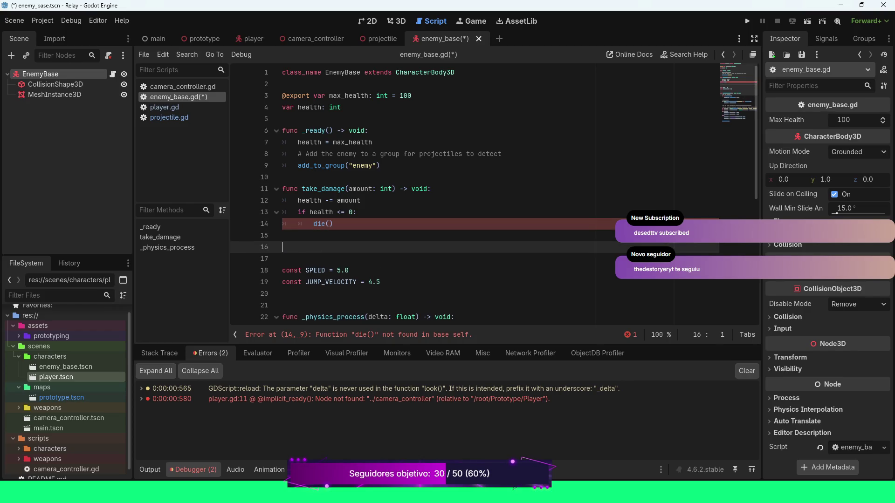
{"action": "type", "text": "func die() -"}
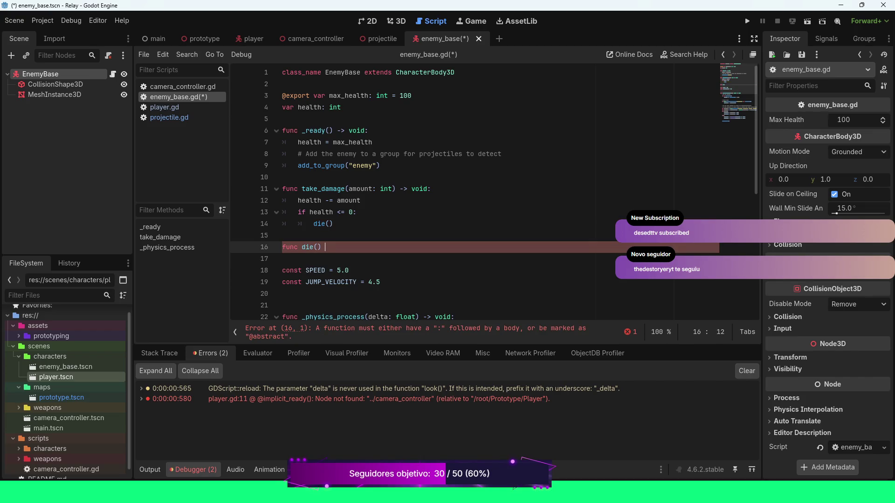
{"action": "type", "text": "> void:"}
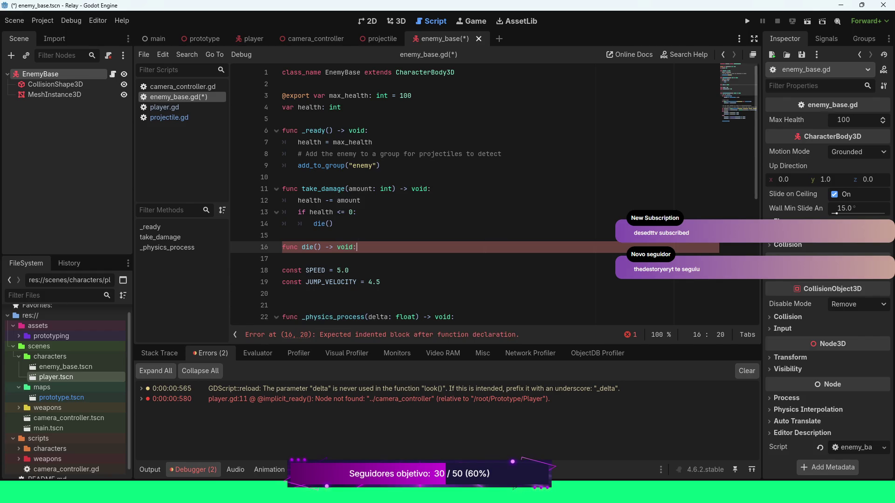
Give the die() function a queue_free() body via autocomplete
{"action": "key", "text": "Return"}
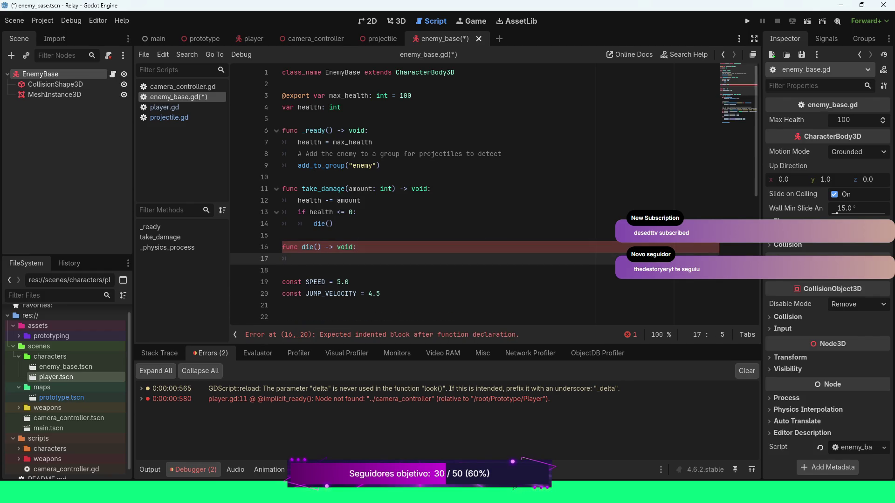
{"action": "type", "text": "qu"}
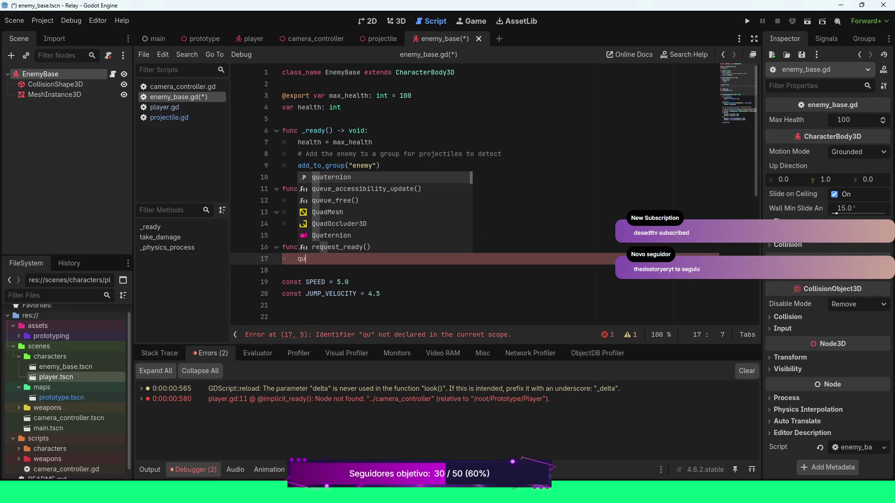
{"action": "key", "text": "Down"}
{"action": "key", "text": "Down"}
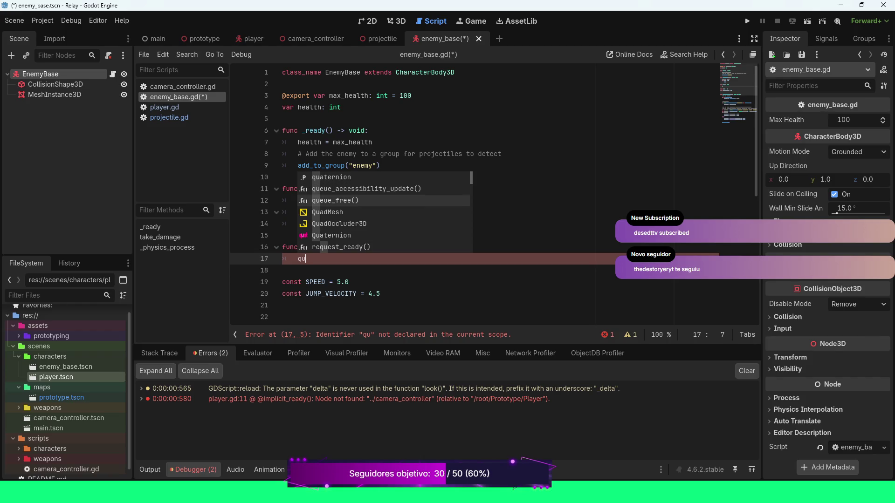
{"action": "key", "text": "Return"}
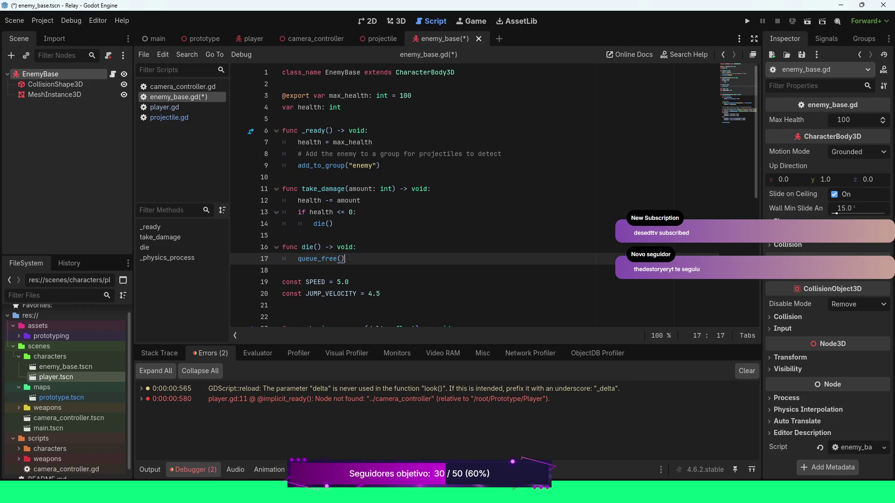
Add a '# TODO: Add animations/sounds' comment inside die()
{"action": "key", "text": "Return"}
{"action": "type", "text": "# "}
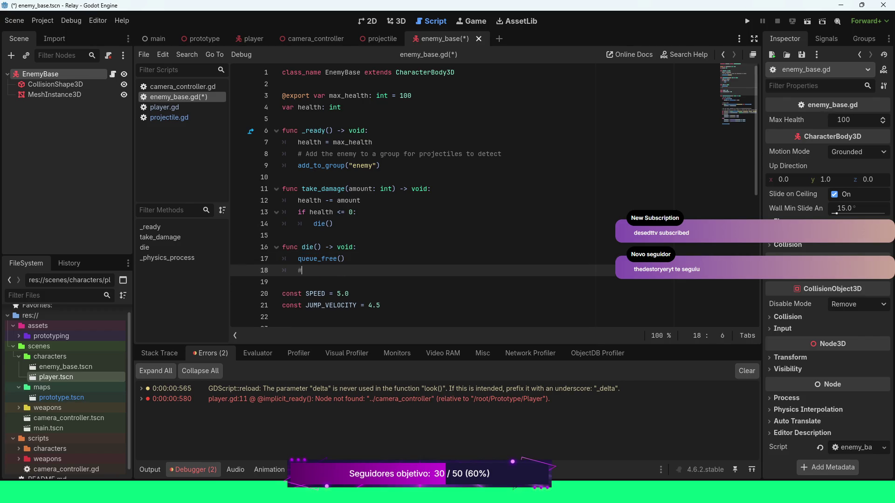
{"action": "type", "text": "TODO: a"}
{"action": "key", "text": "BackSpace"}
{"action": "type", "text": "Add animation"}
{"action": "type", "text": "s"}
{"action": "type", "text": "/sound"}
{"action": "type", "text": "s"}
Delete the SPEED and JUMP_VELOCITY constants and the template _physics_process code, then save enemy_base.gd
{"action": "left_click", "coordinate": [349, 294]}
{"action": "key", "text": "ctrl+shift+k"}
{"action": "key", "text": "ctrl+shift+k"}
{"action": "key", "text": "ctrl+shift+k"}
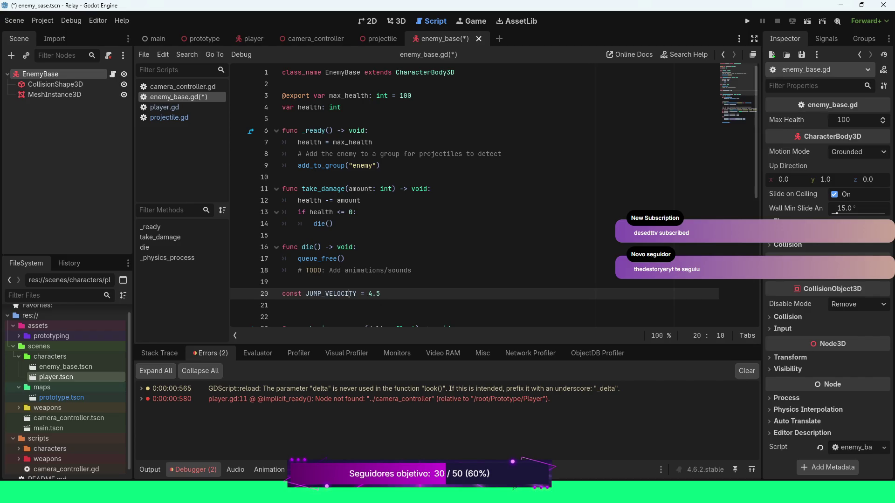
{"action": "key", "text": "ctrl+shift+k"}
{"action": "key", "text": "ctrl+shift+k"}
{"action": "key", "text": "ctrl+shift+k"}
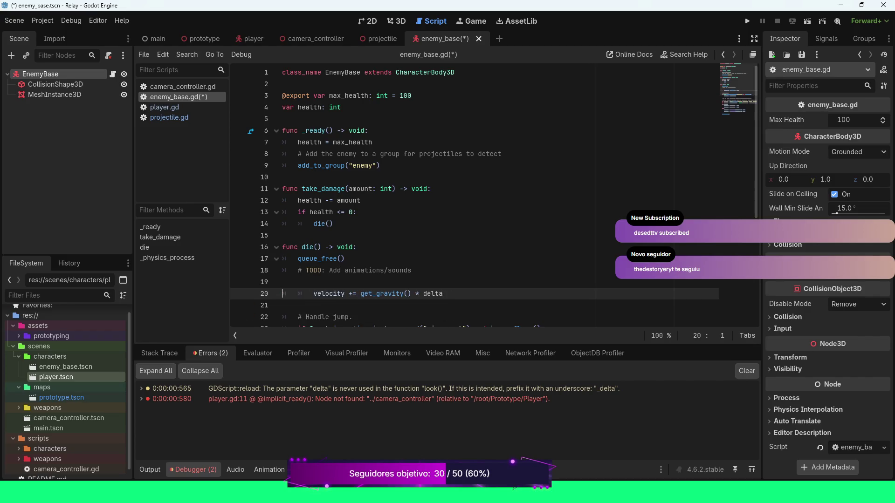
{"action": "key", "text": "ctrl+shift+k"}
{"action": "key", "text": "ctrl+shift+k"}
{"action": "key", "text": "ctrl+shift+k"}
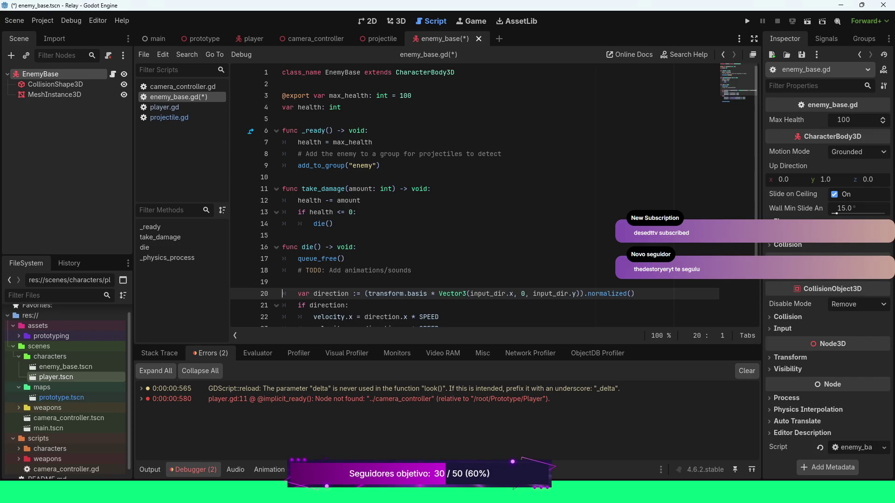
{"action": "key", "text": "ctrl+shift+k"}
{"action": "key", "text": "ctrl+shift+k"}
{"action": "key", "text": "ctrl+shift+k"}
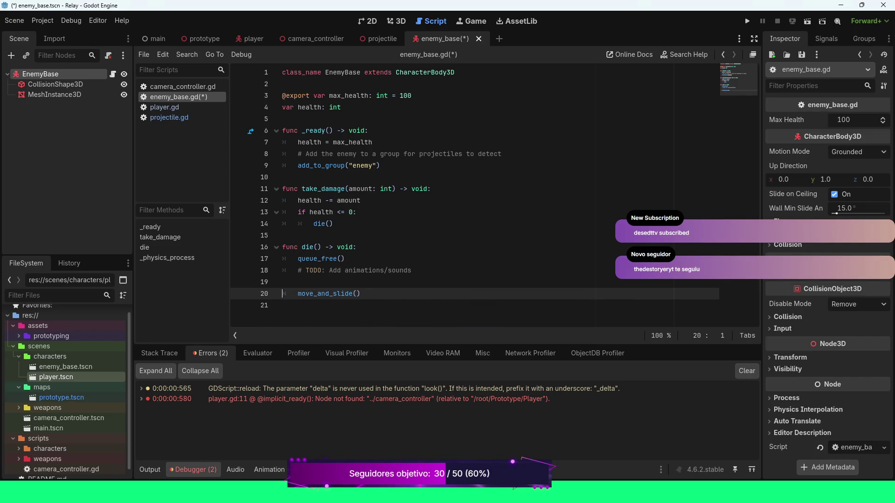
{"action": "key", "text": "BackSpace"}
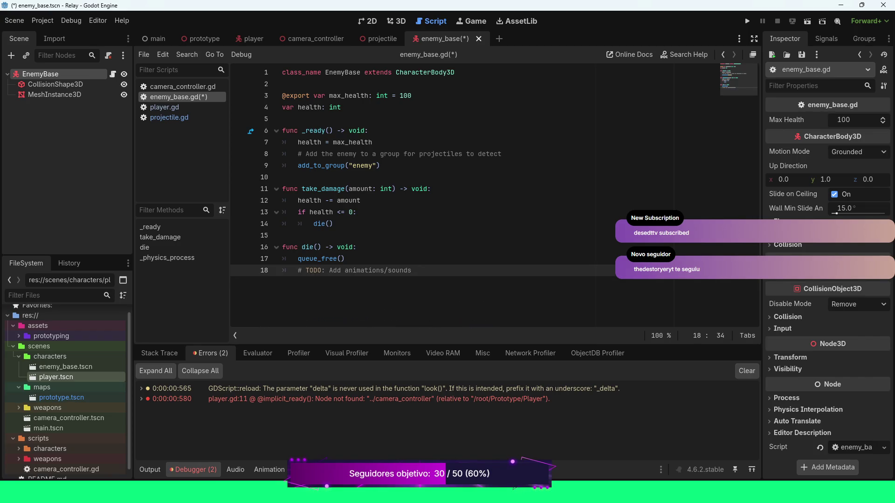
{"action": "key", "text": "Up"}
{"action": "key", "text": "Up"}
{"action": "key", "text": "Up"}
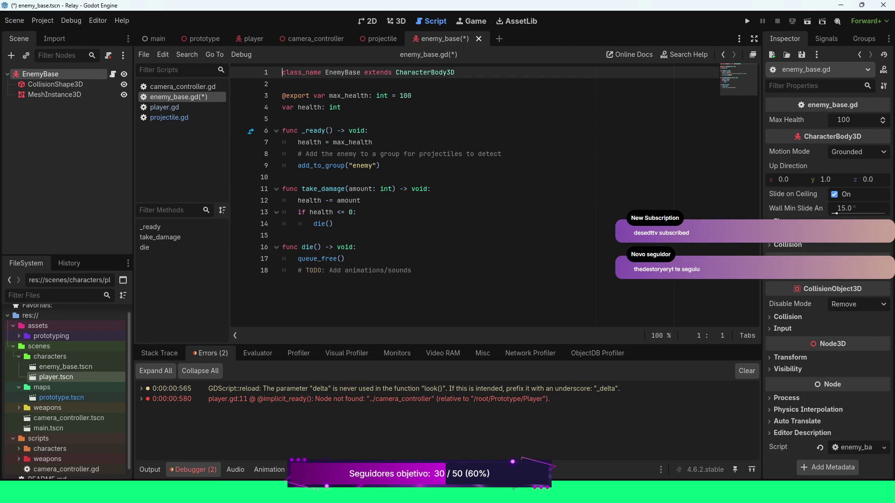
{"action": "key", "text": "ctrl+s"}
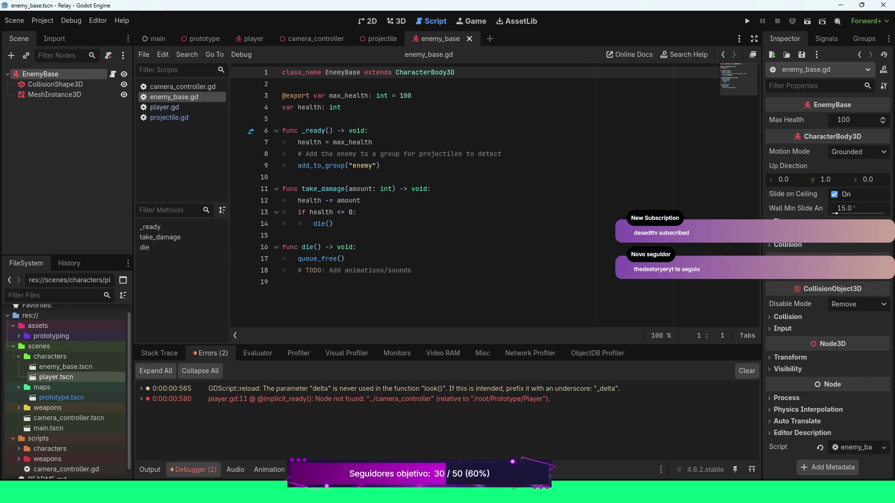
{"action": "left_click", "coordinate": [431, 188]}
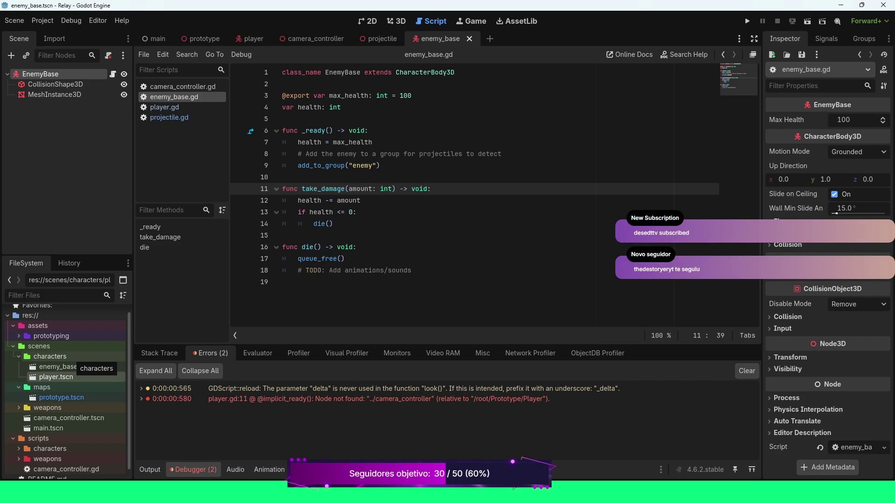
{"action": "left_click", "coordinate": [70, 356]}
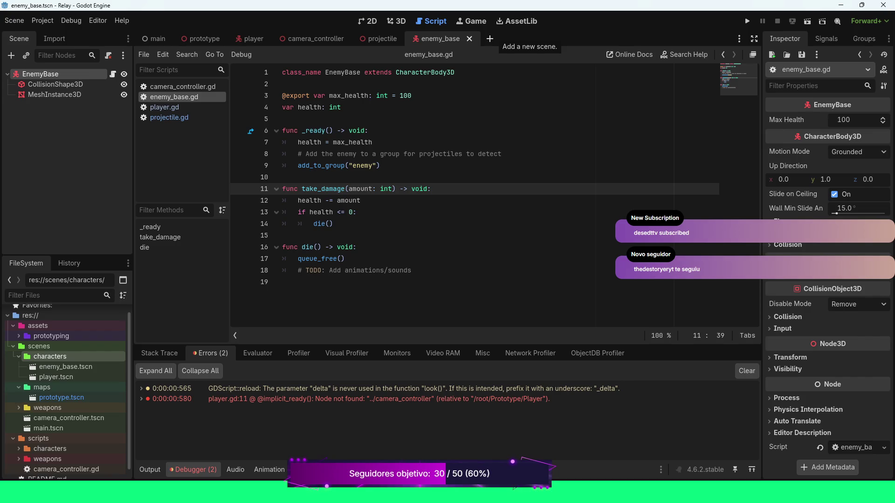
{"action": "left_click", "coordinate": [489, 39]}
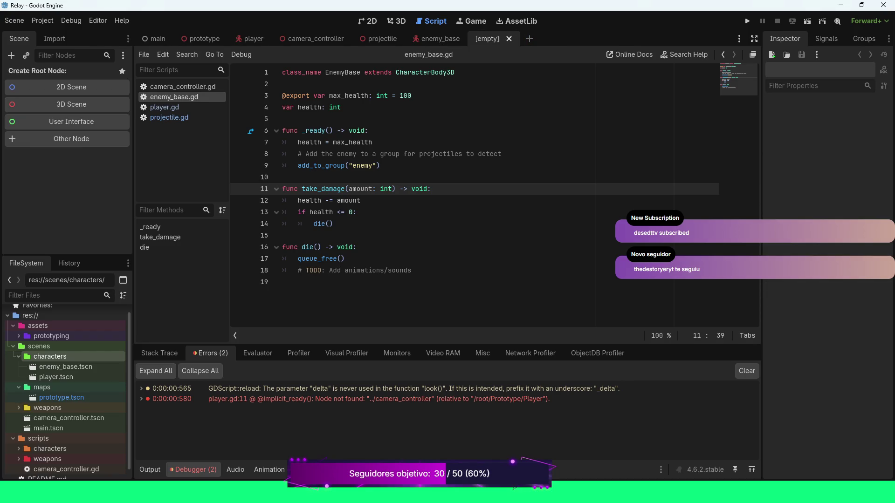
Make the custom EnemyBase class, found by searching 'enem', the new scene's root node
{"action": "left_click", "coordinate": [72, 139]}
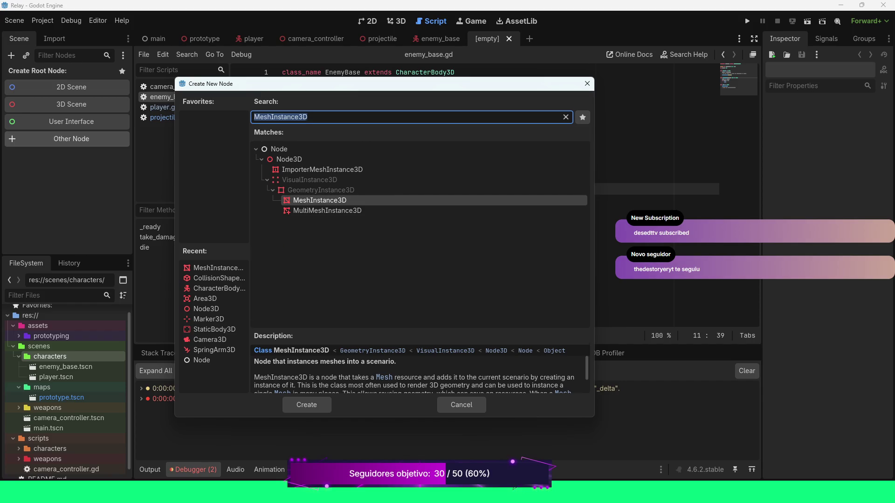
{"action": "type", "text": "enem"}
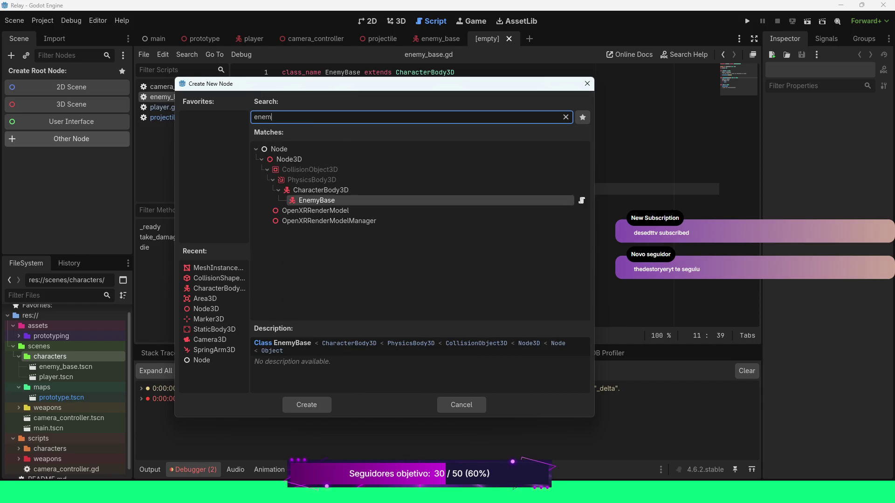
{"action": "key", "text": "Return"}
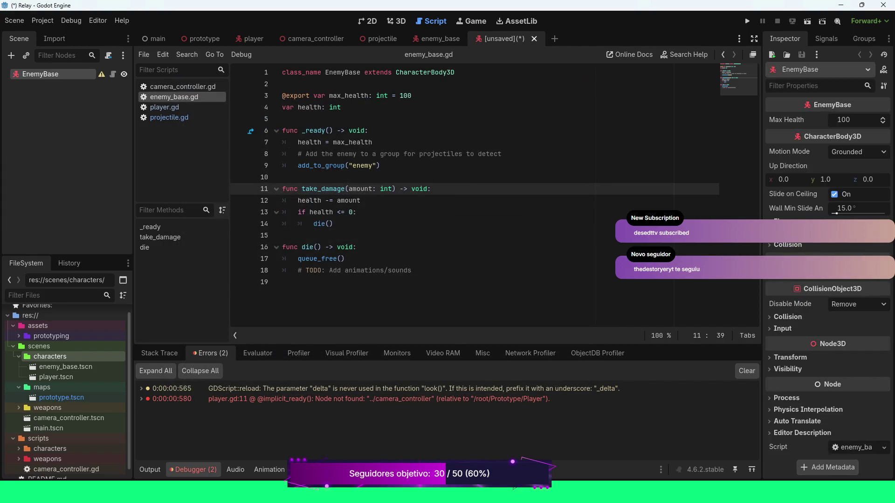
{"action": "mouse_move", "coordinate": [102, 74]}
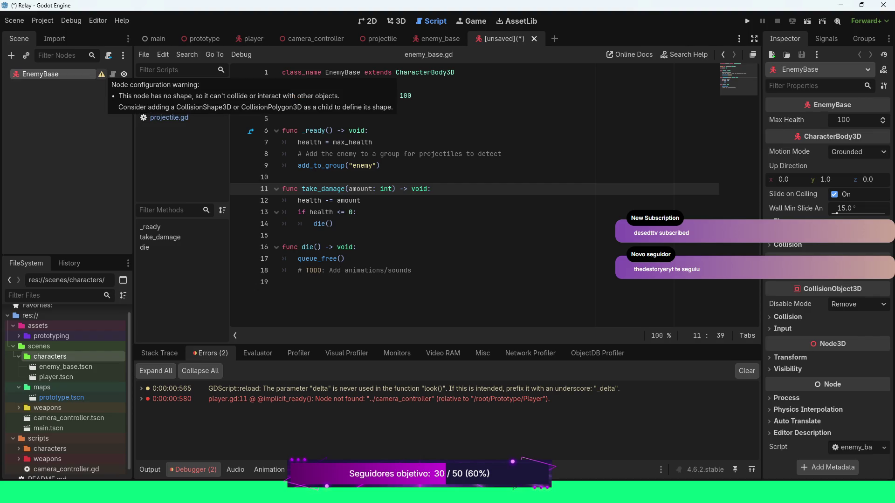
Add a CollisionShape3D child under EnemyBase
{"action": "right_click", "coordinate": [83, 74]}
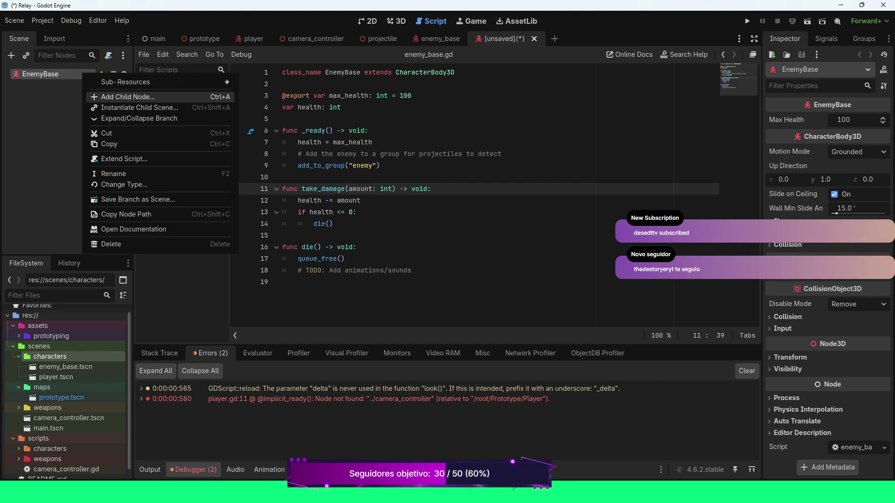
{"action": "key", "text": "Return"}
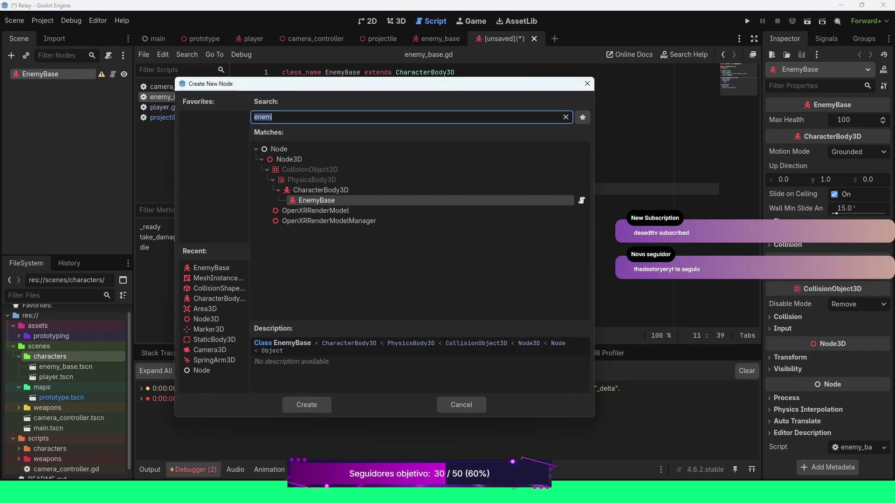
{"action": "double_click", "coordinate": [215, 288]}
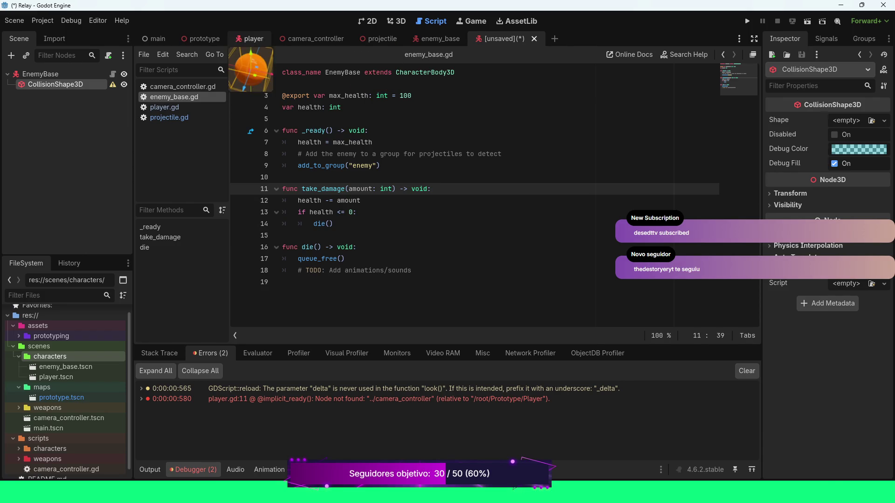
Copy the player's CollisionShape3D, Head and Body nodes in player.tscn
{"action": "left_click", "coordinate": [250, 39]}
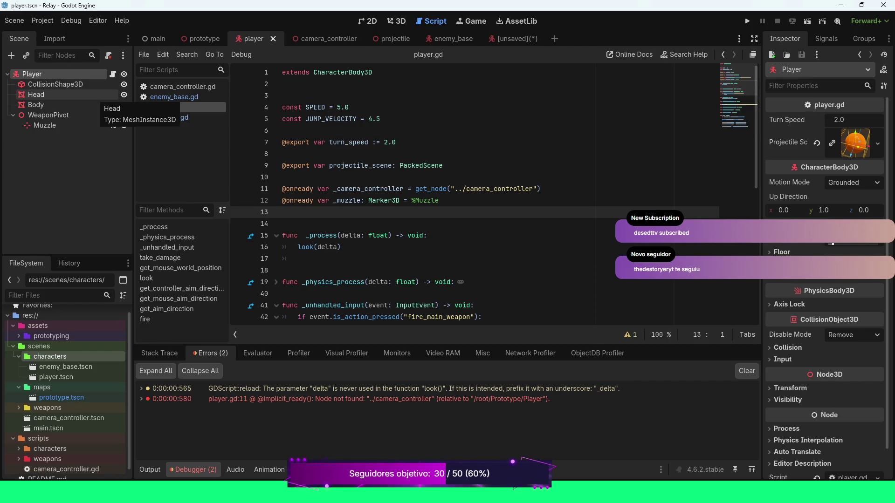
{"action": "left_click", "coordinate": [55, 84]}
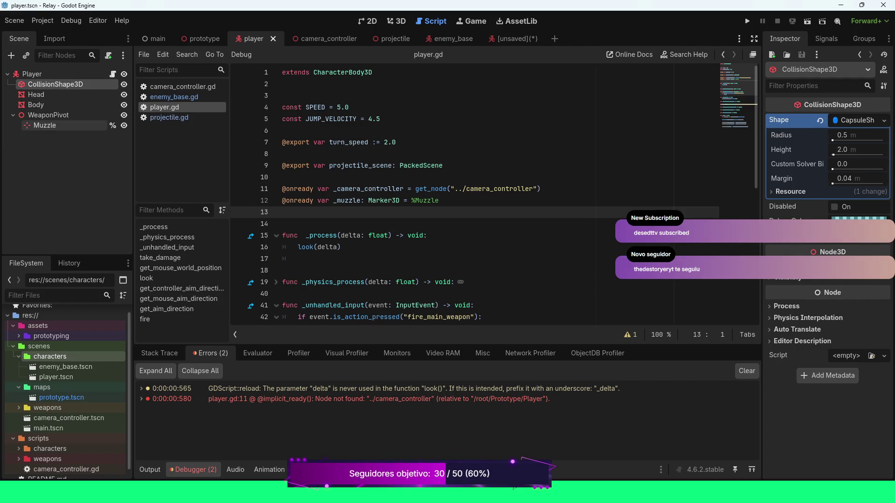
{"action": "left_click", "coordinate": [42, 105], "text": "shift"}
{"action": "right_click", "coordinate": [50, 94]}
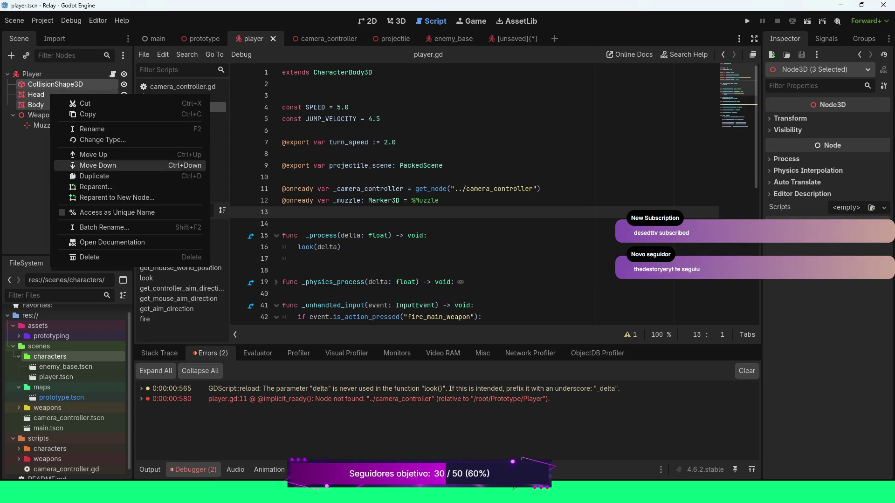
{"action": "left_click", "coordinate": [88, 113]}
Back in the enemy scene, remove the extra CollisionShape3D and switch to the 3D view
{"action": "key", "text": "ctrl+Tab"}
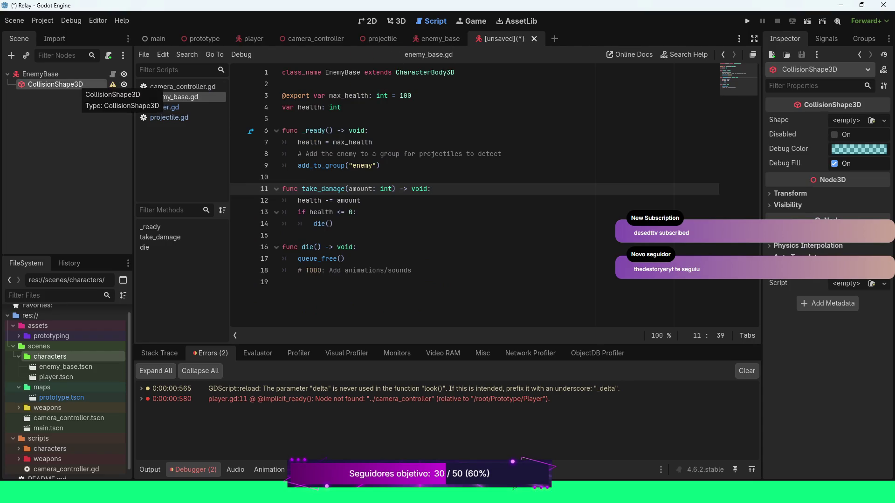
{"action": "left_click", "coordinate": [66, 140]}
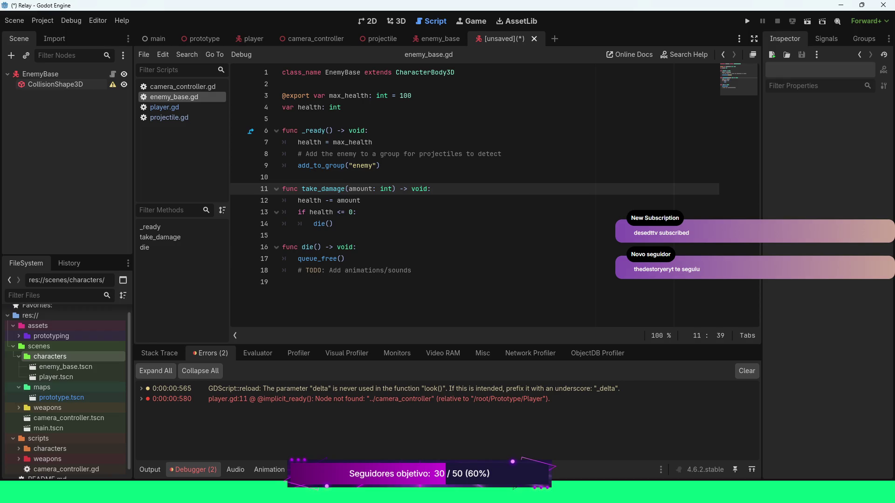
{"action": "left_click", "coordinate": [44, 75]}
{"action": "right_click", "coordinate": [44, 76]}
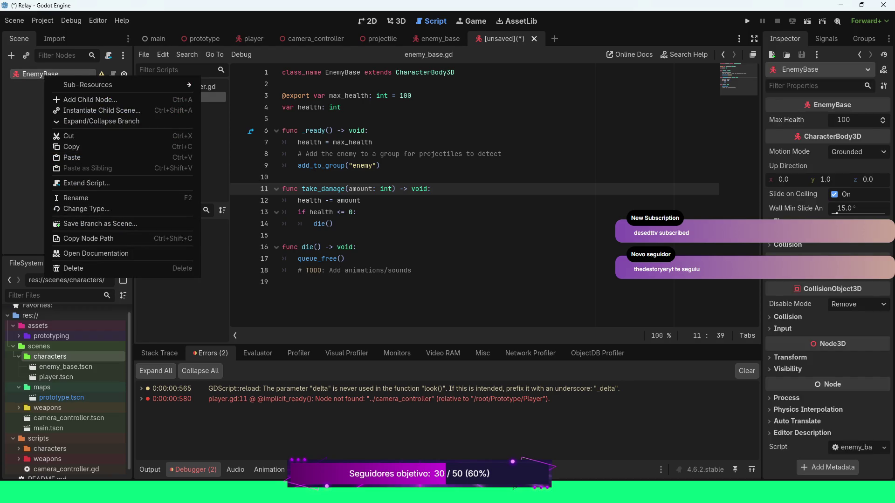
{"action": "key", "text": "Escape"}
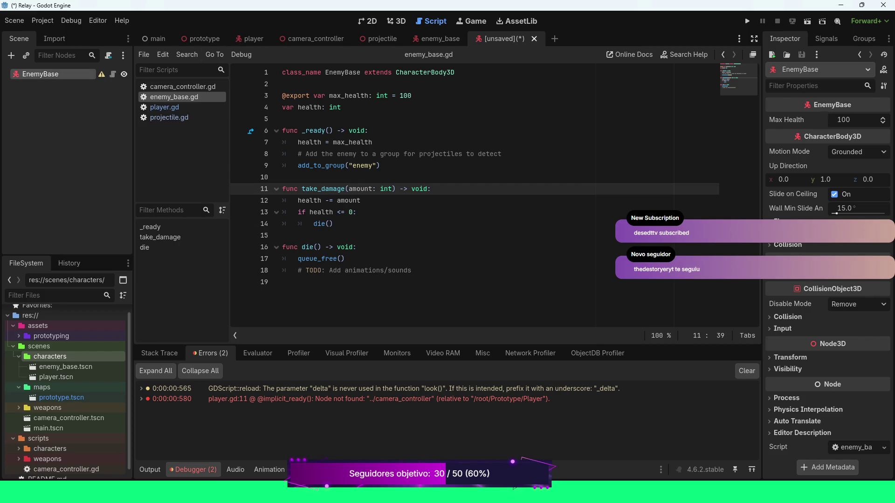
{"action": "key", "text": "ctrl+F2"}
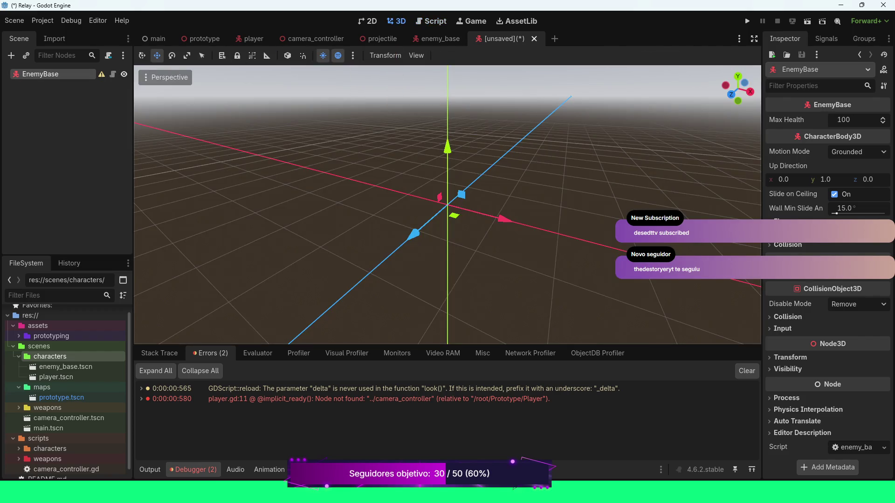
Paste the copied CollisionShape3D, Head and Body under EnemyBase, then select Body
{"action": "right_click", "coordinate": [47, 74]}
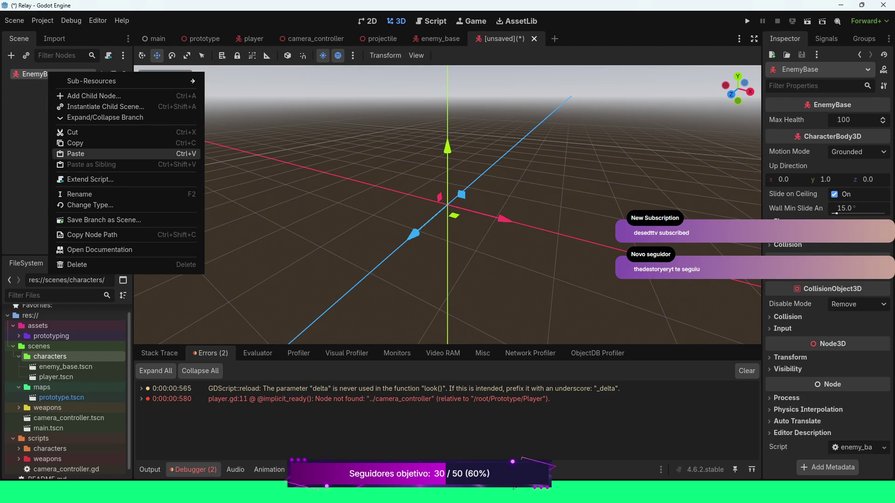
{"action": "left_click", "coordinate": [70, 153]}
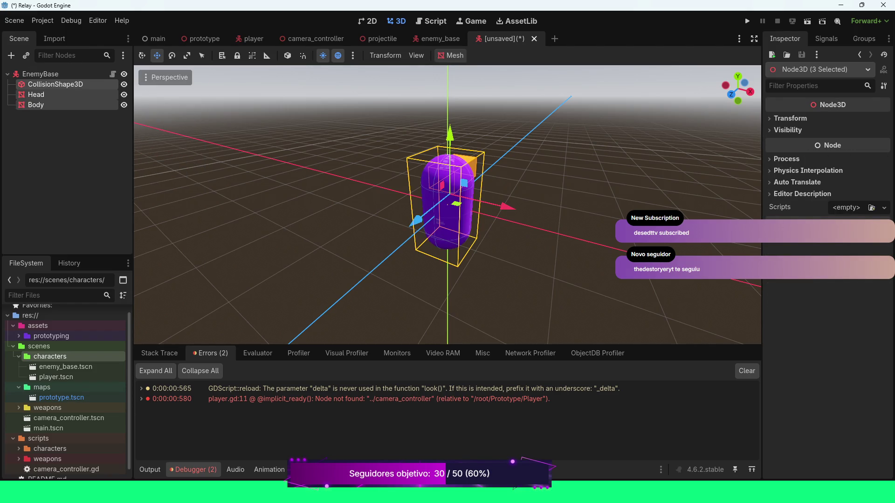
{"action": "left_click", "coordinate": [42, 104]}
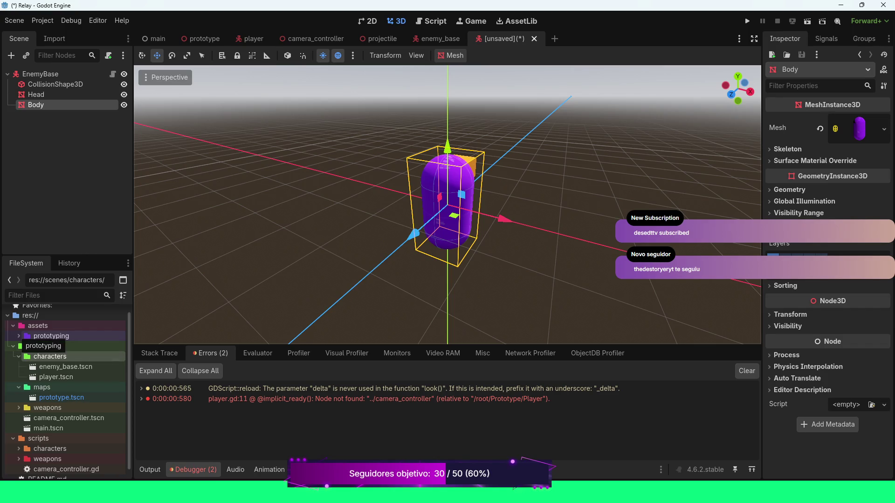
Open the red prototype textures folder and try dropping texture_01.png onto the body
{"action": "left_click", "coordinate": [18, 336]}
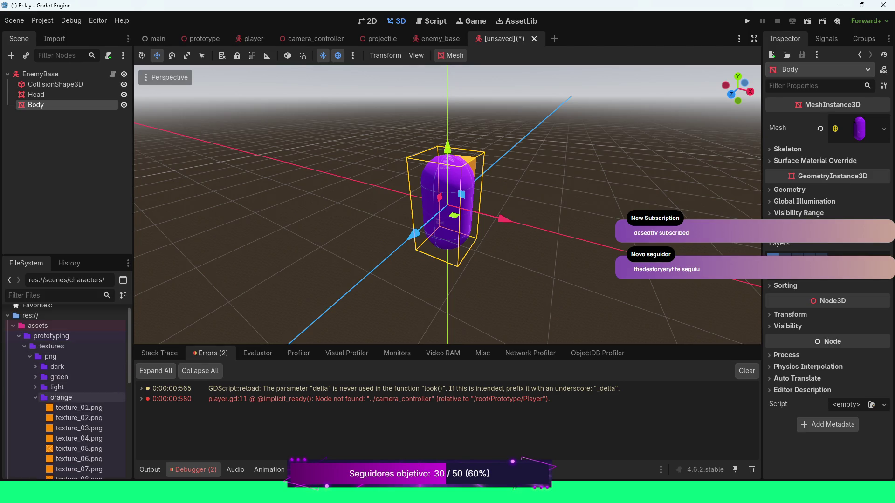
{"action": "left_click", "coordinate": [35, 388]}
{"action": "left_click", "coordinate": [35, 418]}
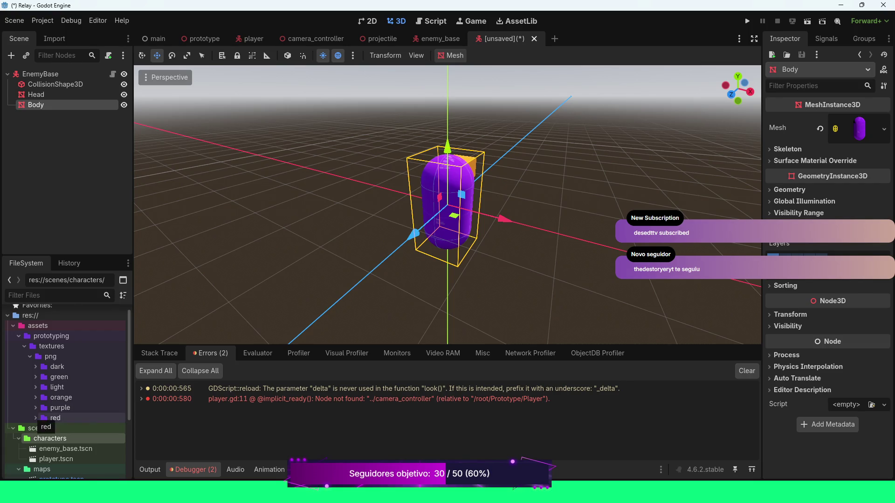
{"action": "mouse_move", "coordinate": [75, 428]}
{"action": "left_mouse_down"}
{"action": "mouse_move", "coordinate": [224, 303]}
{"action": "mouse_move", "coordinate": [858, 148]}
{"action": "mouse_move", "coordinate": [859, 140]}
{"action": "mouse_move", "coordinate": [184, 410]}
{"action": "mouse_move", "coordinate": [45, 415]}
{"action": "mouse_move", "coordinate": [46, 421]}
{"action": "left_mouse_up"}
Drop red texture_01.png into the Body capsule mesh's Material slot in the Inspector
{"action": "left_click", "coordinate": [859, 128]}
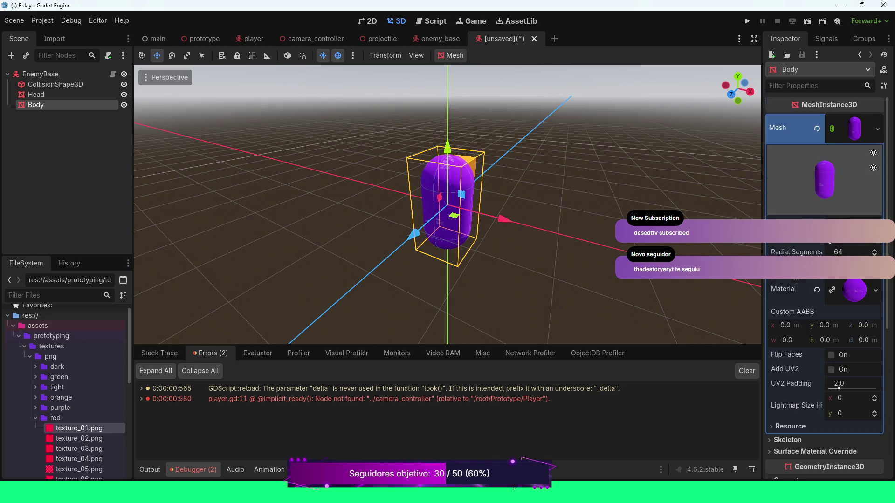
{"action": "scroll", "coordinate": [825, 233], "scroll_direction": "down", "scroll_amount": 5}
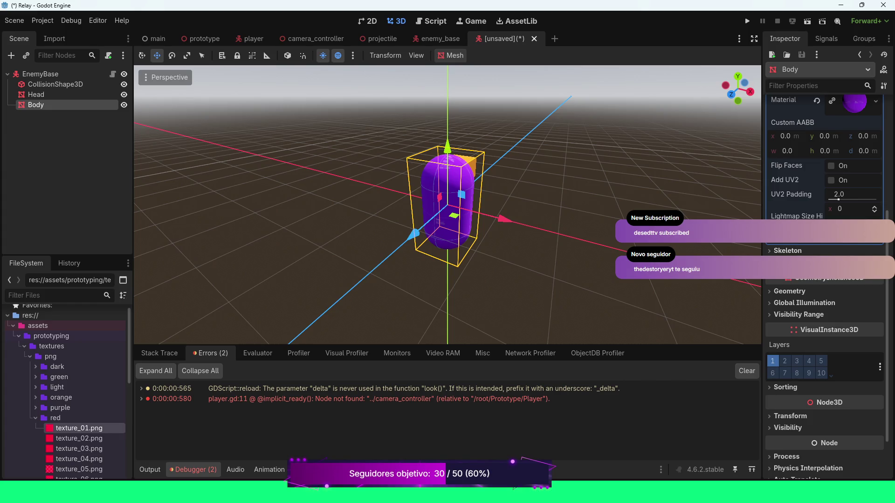
{"action": "scroll", "coordinate": [825, 288], "scroll_direction": "down", "scroll_amount": 3}
{"action": "scroll", "coordinate": [824, 279], "scroll_direction": "up", "scroll_amount": 10}
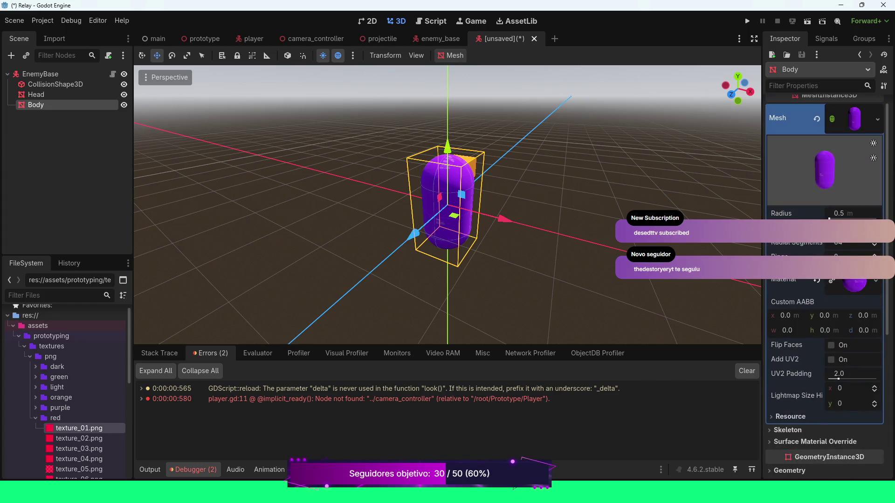
{"action": "mouse_move", "coordinate": [787, 213]}
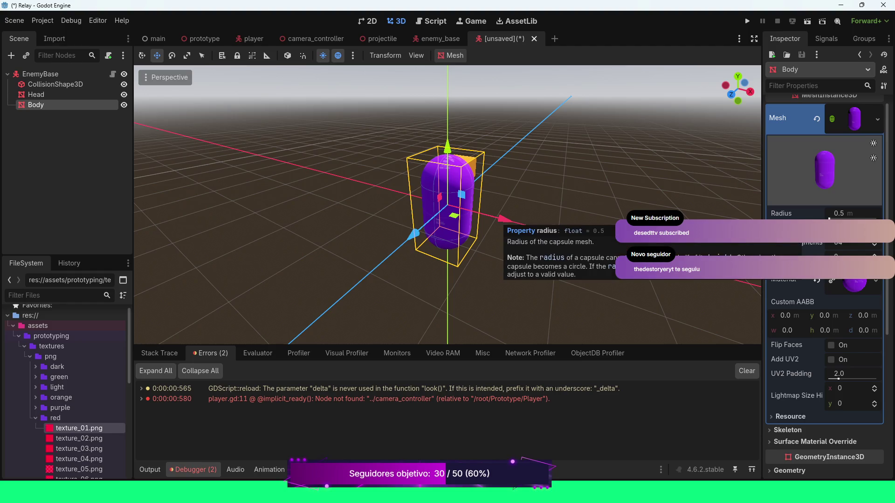
{"action": "left_click", "coordinate": [854, 119]}
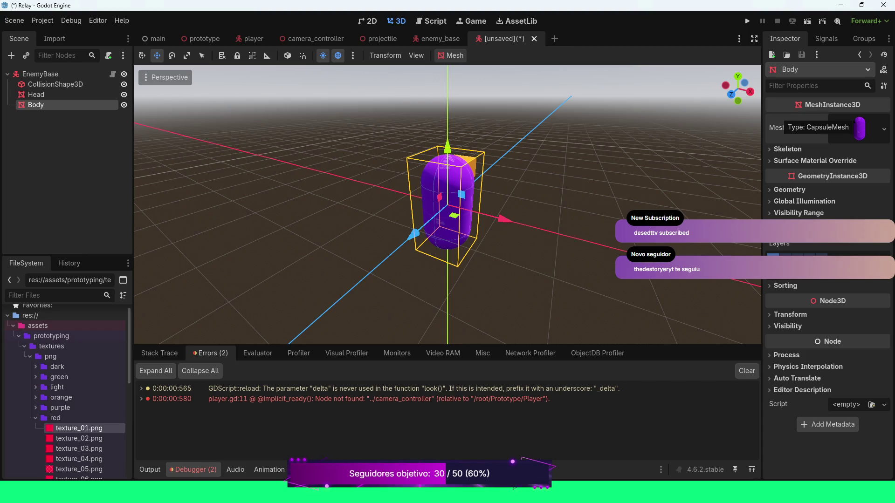
{"action": "left_click", "coordinate": [857, 128]}
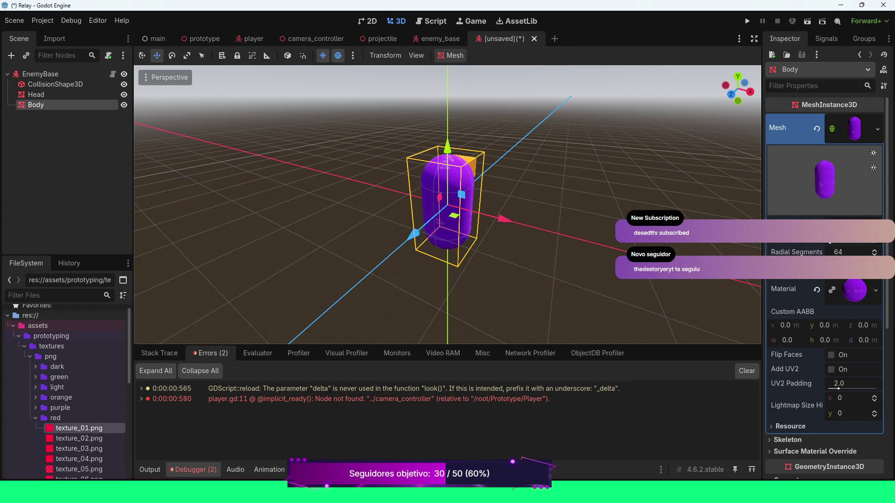
{"action": "mouse_move", "coordinate": [79, 428]}
{"action": "left_mouse_down"}
{"action": "mouse_move", "coordinate": [794, 164]}
{"action": "mouse_move", "coordinate": [818, 171]}
{"action": "mouse_move", "coordinate": [862, 127]}
{"action": "mouse_move", "coordinate": [871, 293]}
{"action": "mouse_move", "coordinate": [852, 298]}
{"action": "left_mouse_up"}
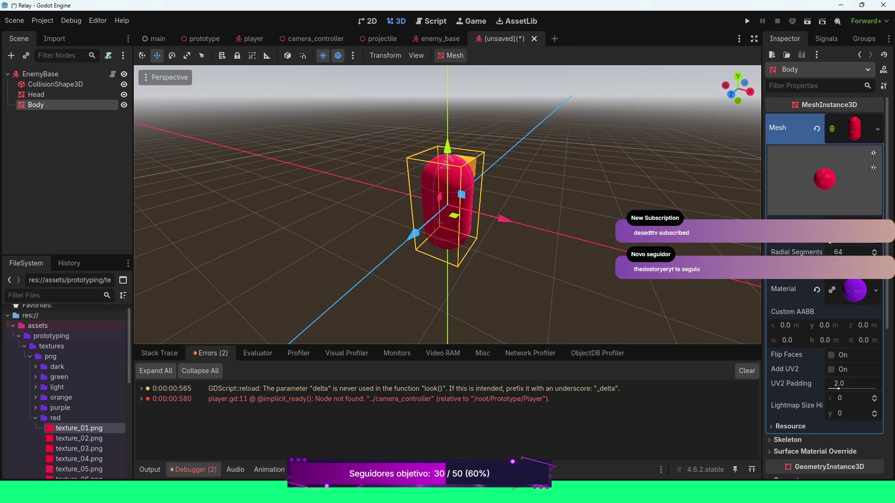
{"action": "left_click_drag", "start_coordinate": [448, 205], "coordinate": [522, 212]}
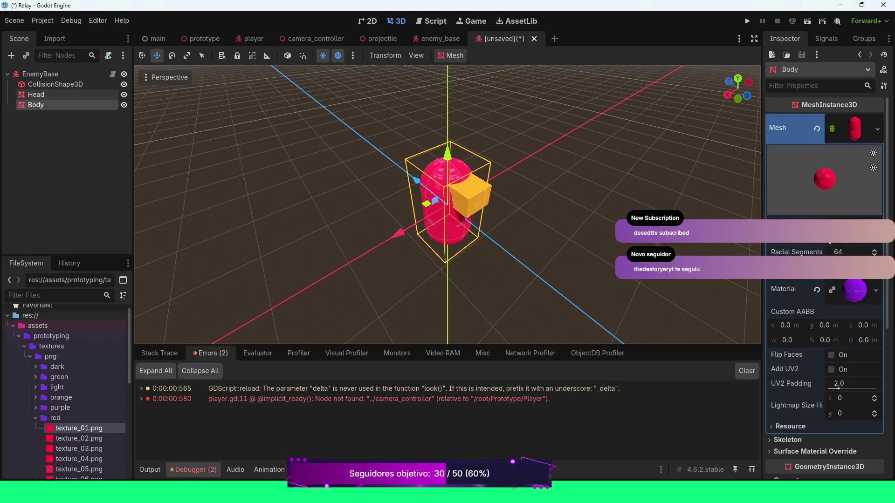
Apply dark texture_01.png to the Head box mesh's Material slot
{"action": "left_click", "coordinate": [36, 94]}
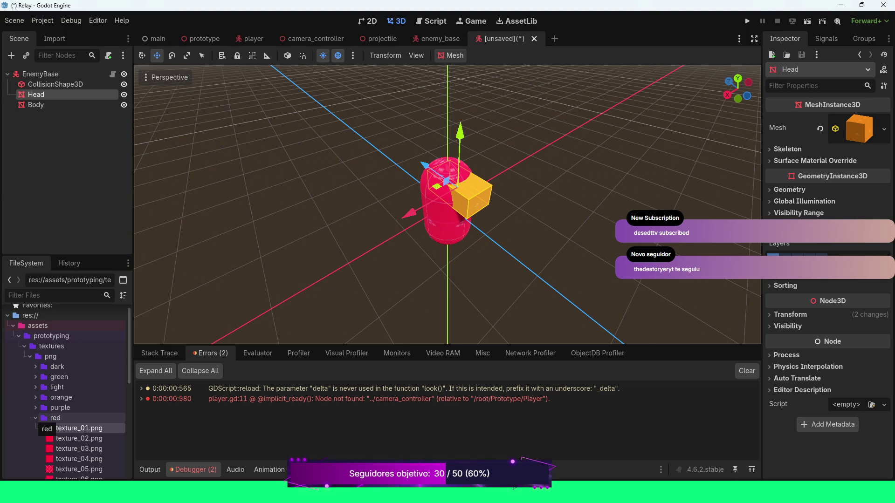
{"action": "left_click", "coordinate": [36, 418]}
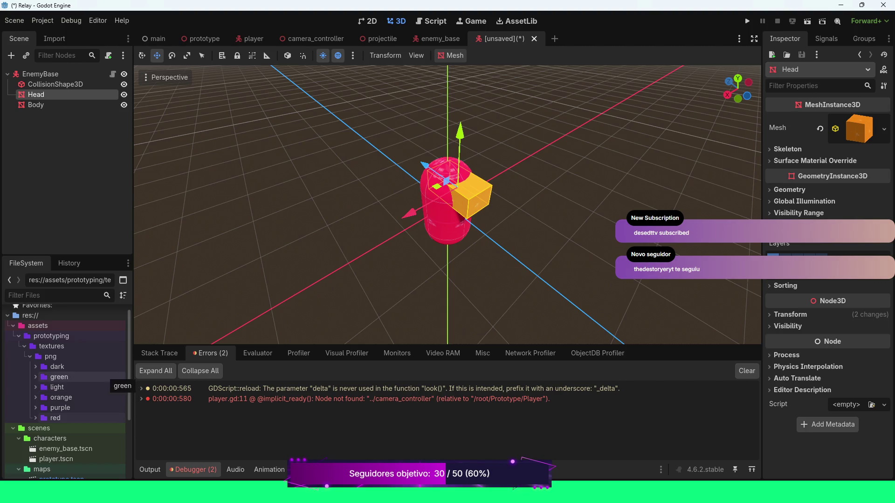
{"action": "left_click", "coordinate": [35, 366]}
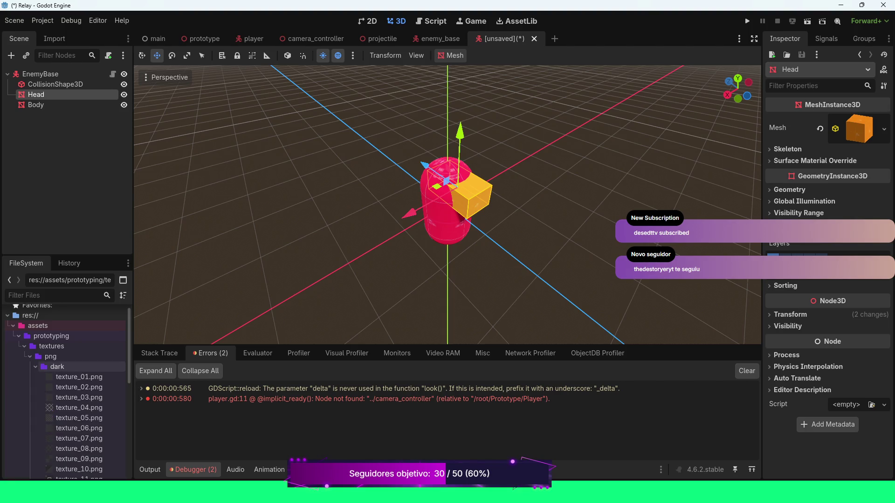
{"action": "mouse_move", "coordinate": [114, 387]}
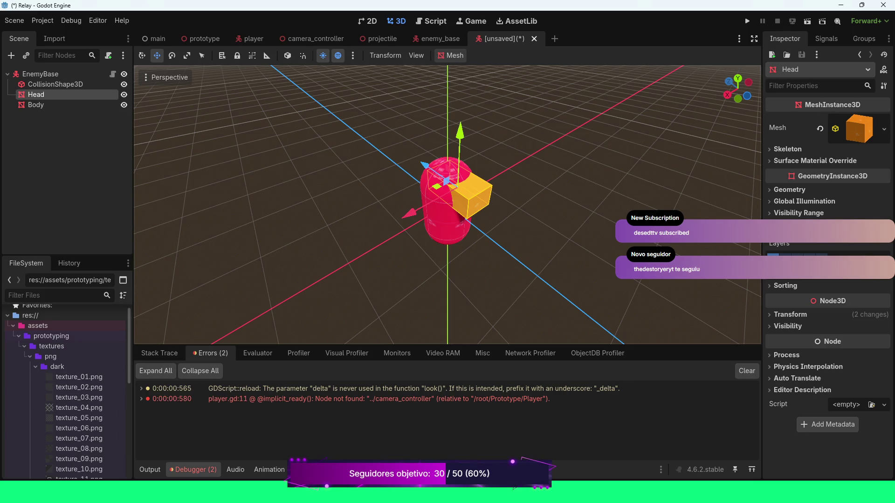
{"action": "left_click", "coordinate": [855, 129]}
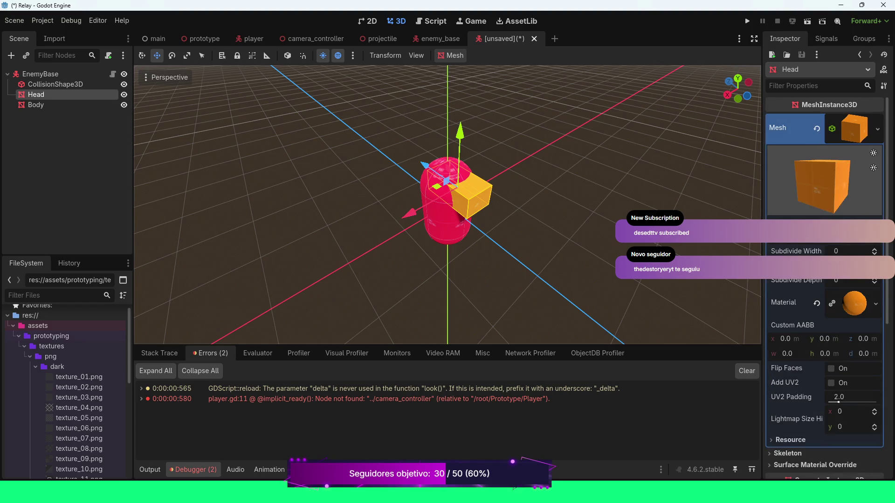
{"action": "left_click_drag", "start_coordinate": [80, 376], "coordinate": [854, 304]}
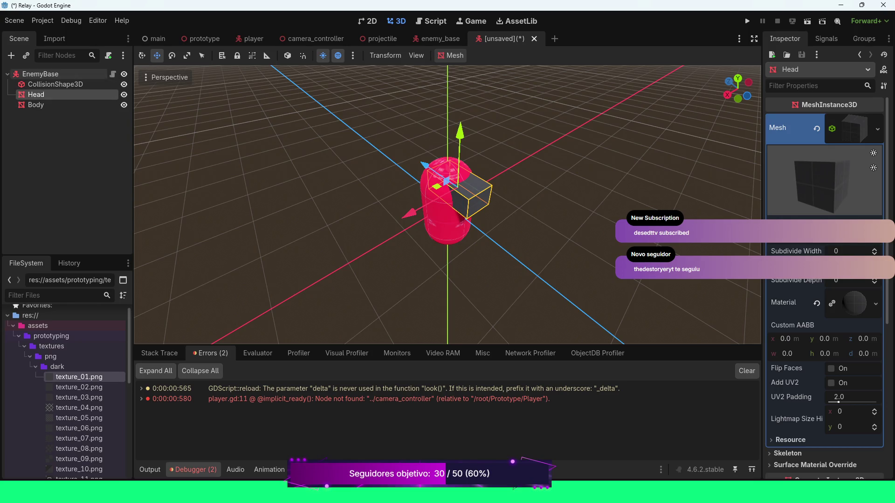
{"action": "left_click", "coordinate": [70, 74]}
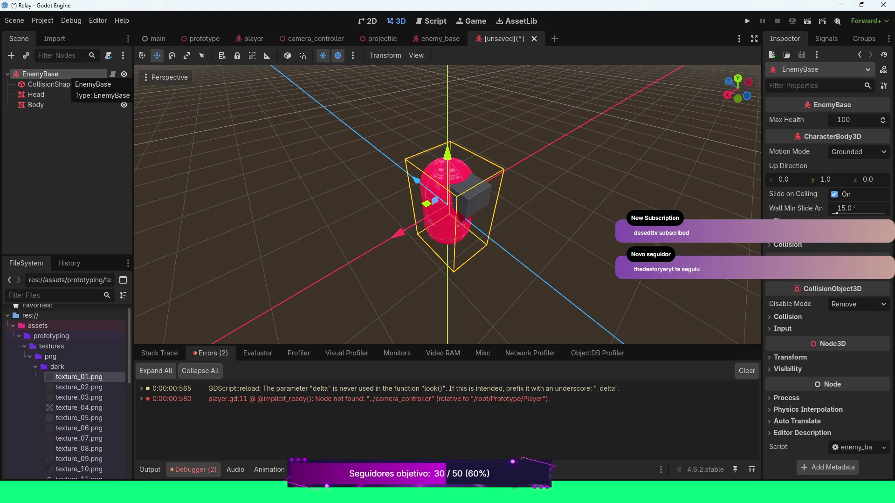
Rename EnemyBase to FastEnemy and save the scene as scenes/characters/fast_enemy.tscn
{"action": "key", "text": "F2"}
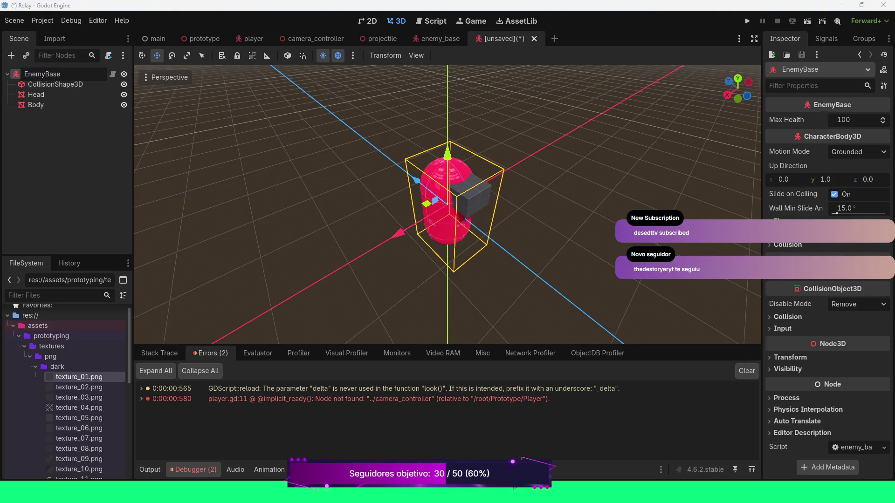
{"action": "key", "text": "BackSpace"}
{"action": "key", "text": "BackSpace"}
{"action": "key", "text": "BackSpace"}
{"action": "type", "text": "Fast"}
{"action": "key", "text": "Return"}
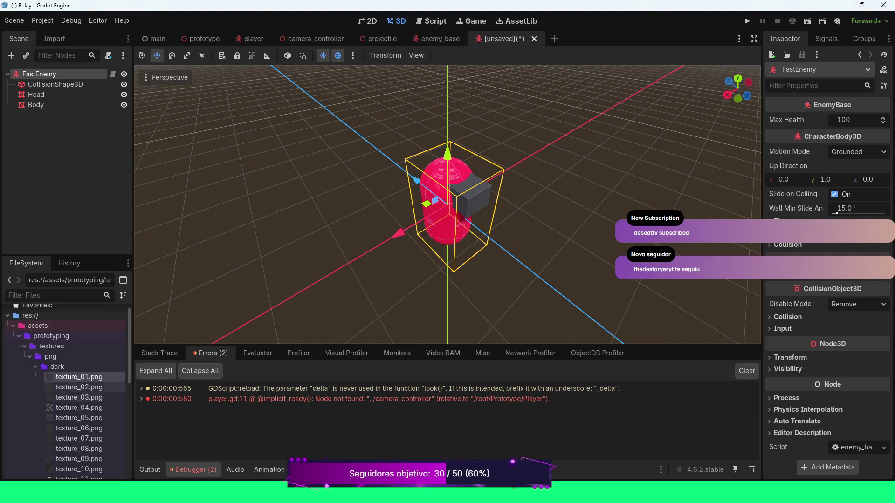
{"action": "left_click", "coordinate": [24, 346]}
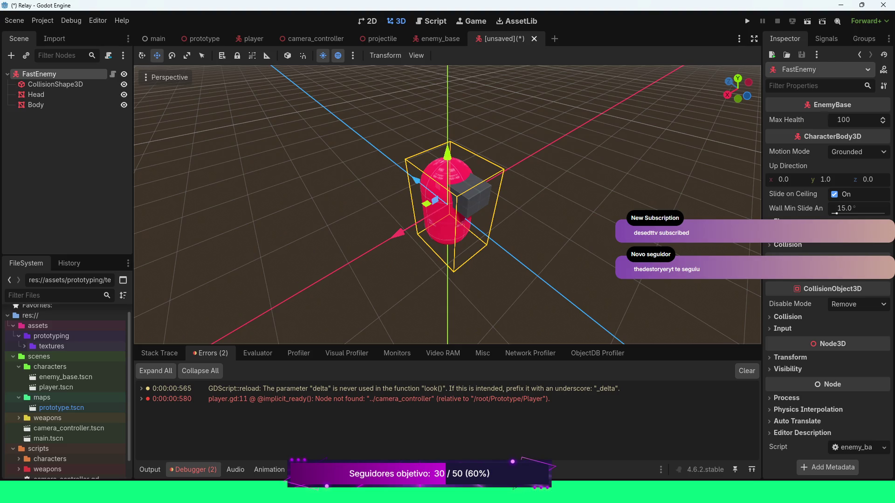
{"action": "key", "text": "ctrl+s"}
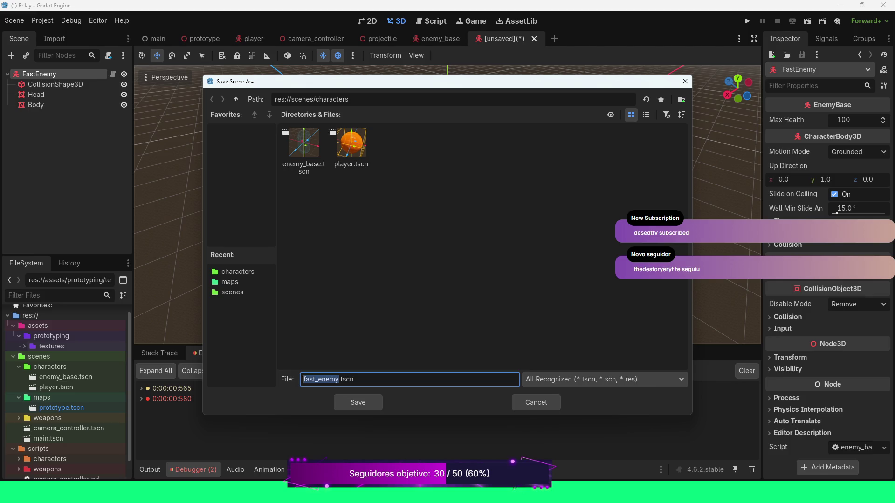
{"action": "key", "text": "Return"}
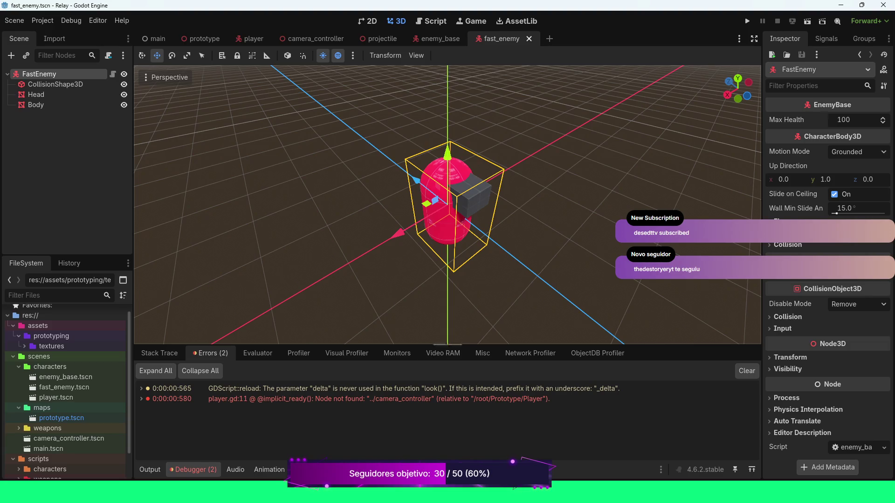
Show the debugger's Stack Trace, then bring up the projectile scene and its projectile.gd script
{"action": "left_click", "coordinate": [159, 353]}
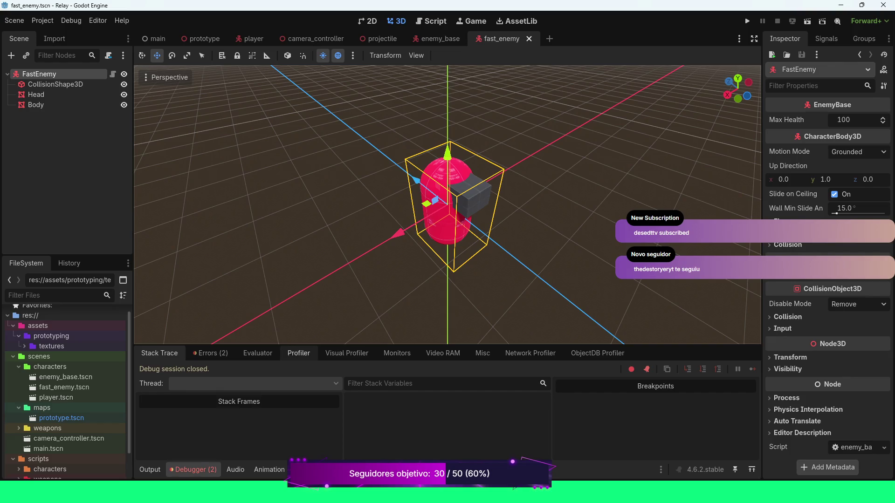
{"action": "left_click_drag", "start_coordinate": [392, 253], "coordinate": [302, 254]}
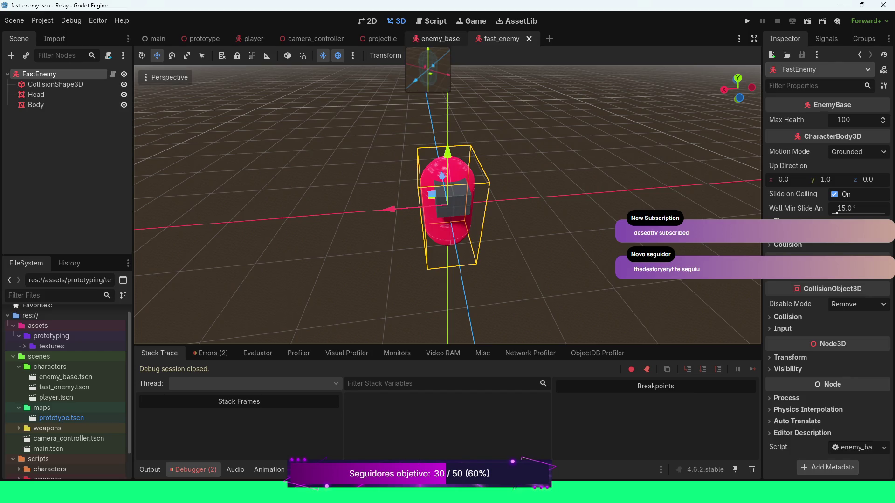
{"action": "left_click", "coordinate": [379, 39]}
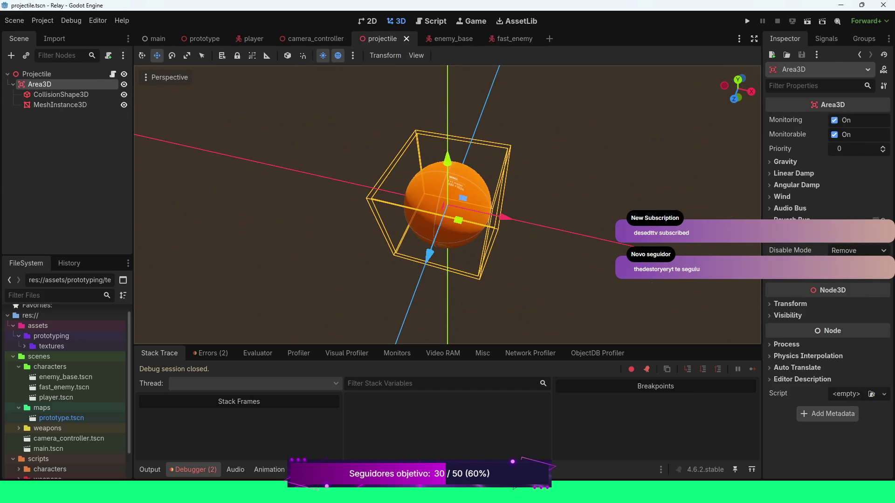
{"action": "left_click", "coordinate": [431, 20]}
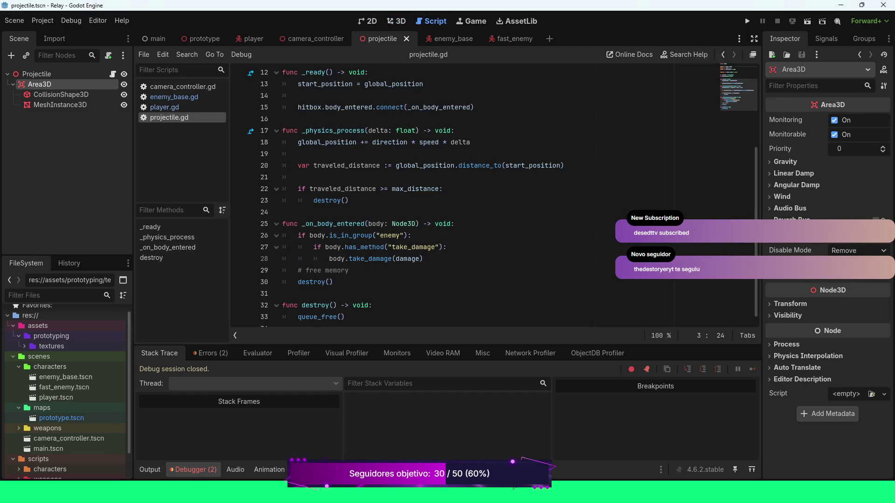
In the enemy_base scene, add EnemyBase to a new global group named 'enemy'
{"action": "mouse_move", "coordinate": [510, 39]}
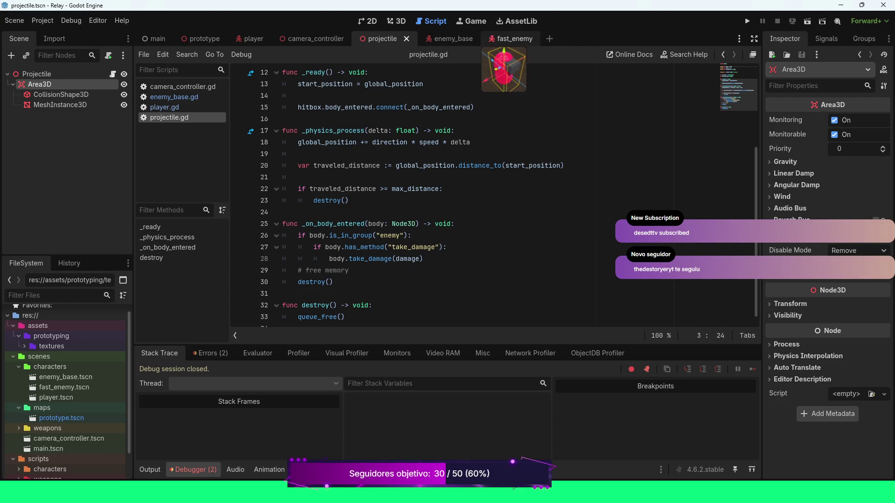
{"action": "left_click", "coordinate": [440, 39]}
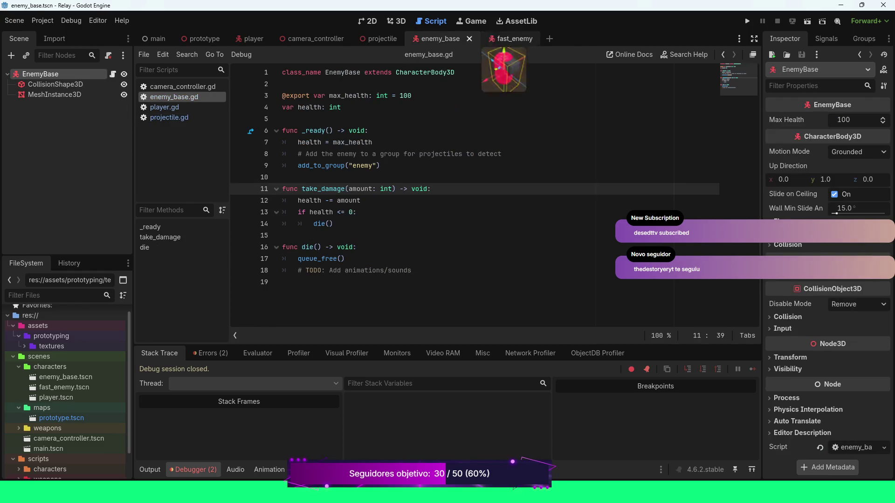
{"action": "left_click", "coordinate": [863, 38]}
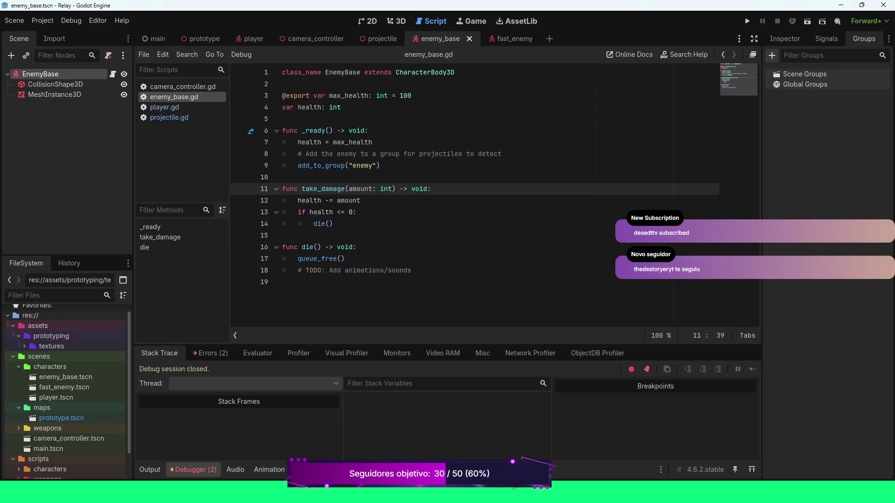
{"action": "left_click", "coordinate": [801, 55]}
{"action": "left_click", "coordinate": [771, 55]}
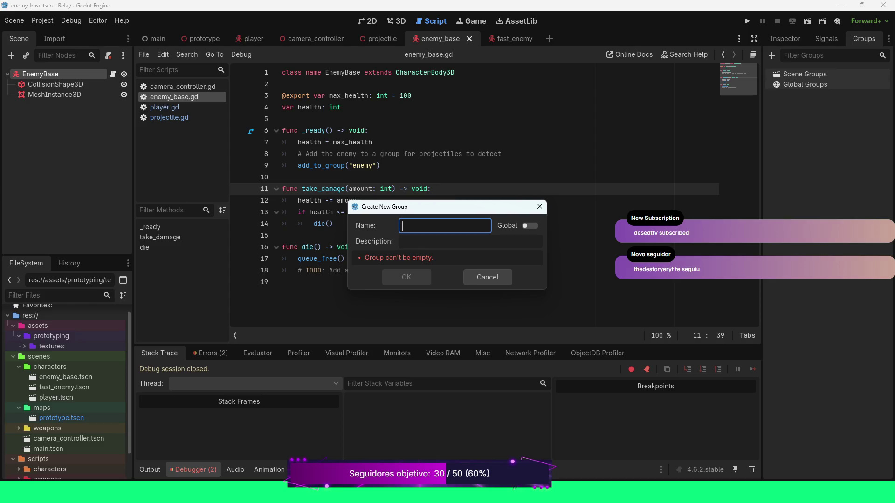
{"action": "type", "text": "enemy"}
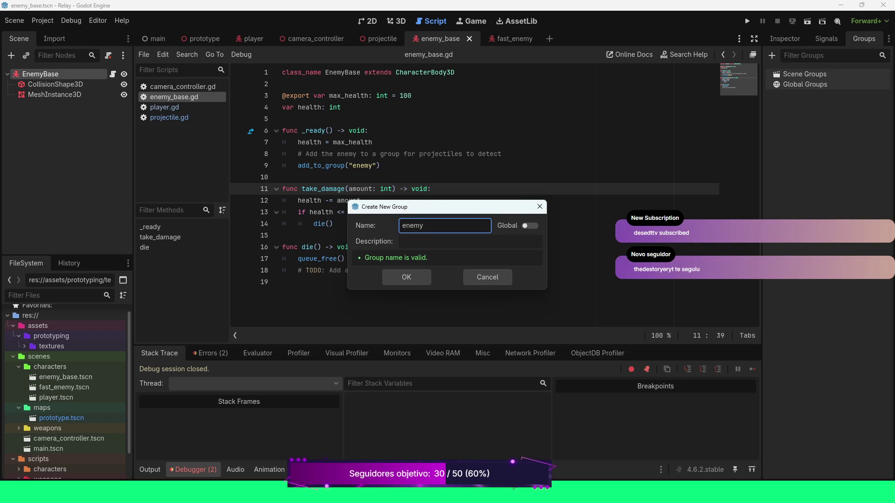
{"action": "left_click", "coordinate": [530, 226]}
{"action": "left_click", "coordinate": [407, 277]}
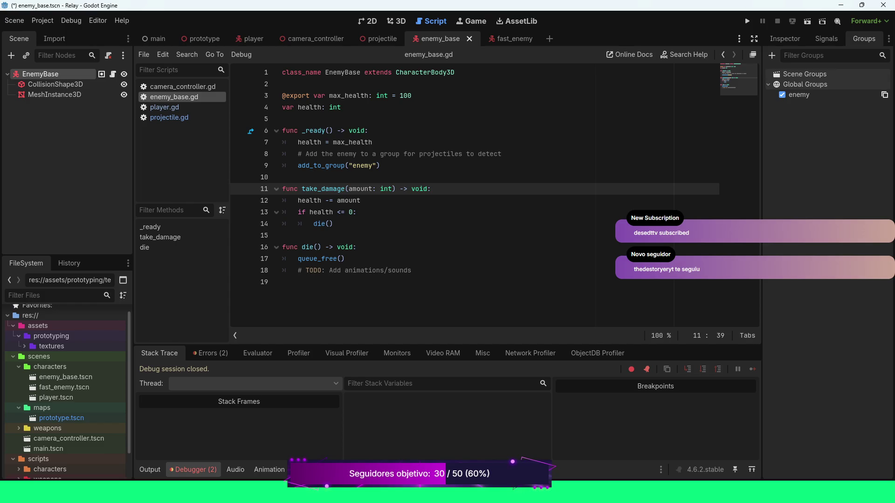
Save the enemy_base changes and return to the fast_enemy scene
{"action": "left_click", "coordinate": [282, 119]}
{"action": "key", "text": "ctrl+s"}
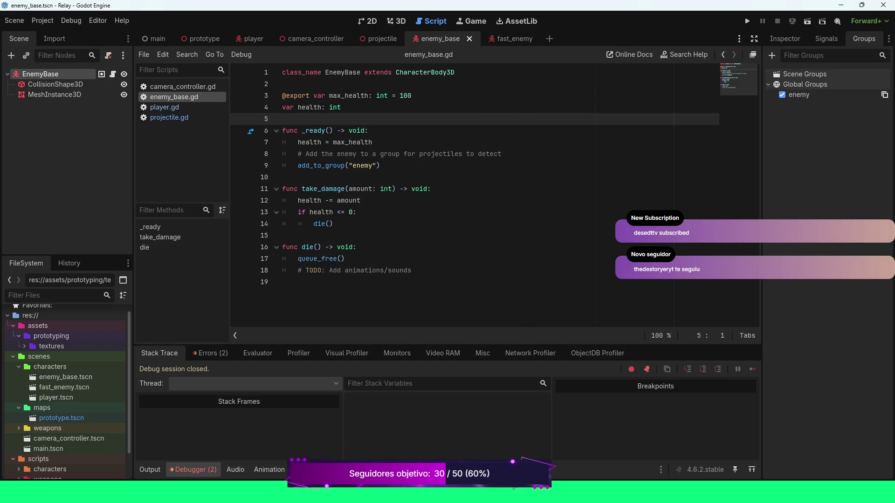
{"action": "left_click", "coordinate": [510, 39]}
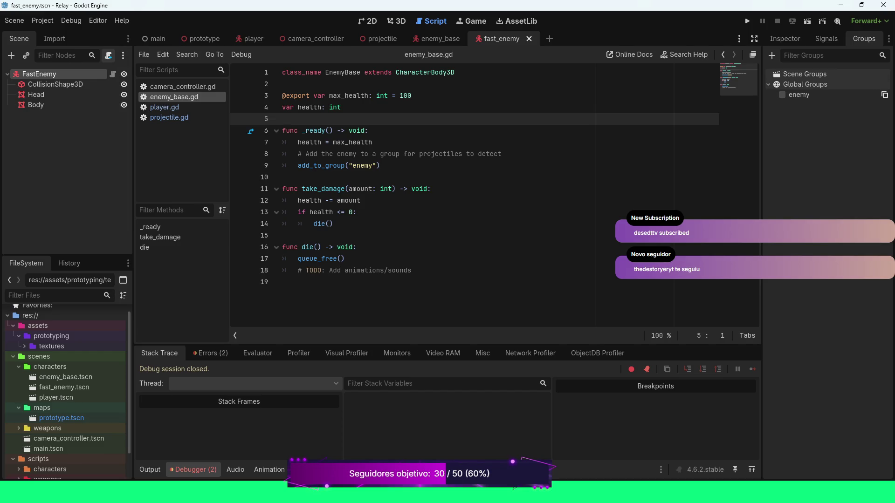
Attach fast_enemy.gd to FastEnemy, inheriting EnemyBase with the CharacterBody3D: Basic Movement template
{"action": "left_click", "coordinate": [108, 55]}
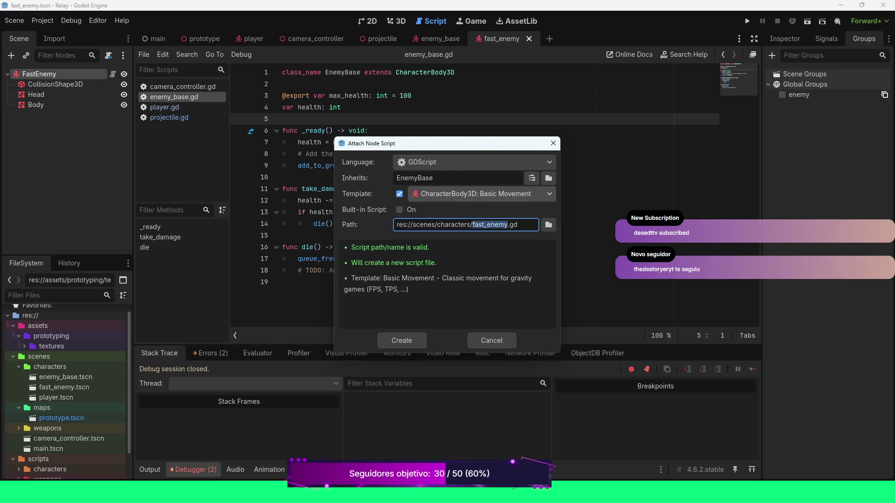
{"action": "left_click", "coordinate": [479, 194]}
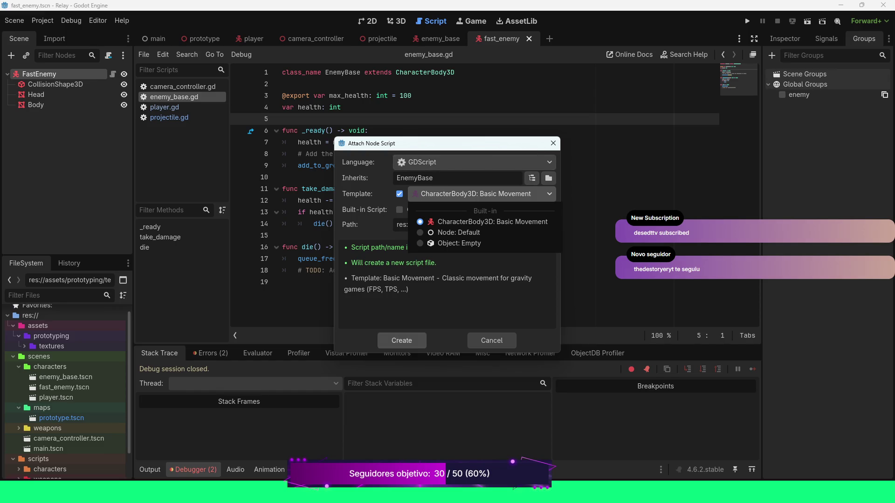
{"action": "key", "text": "Escape"}
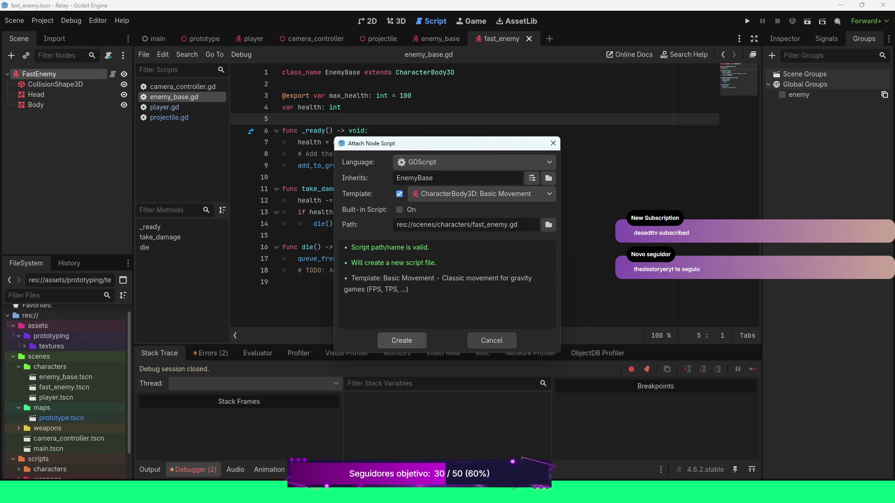
{"action": "key", "text": "Return"}
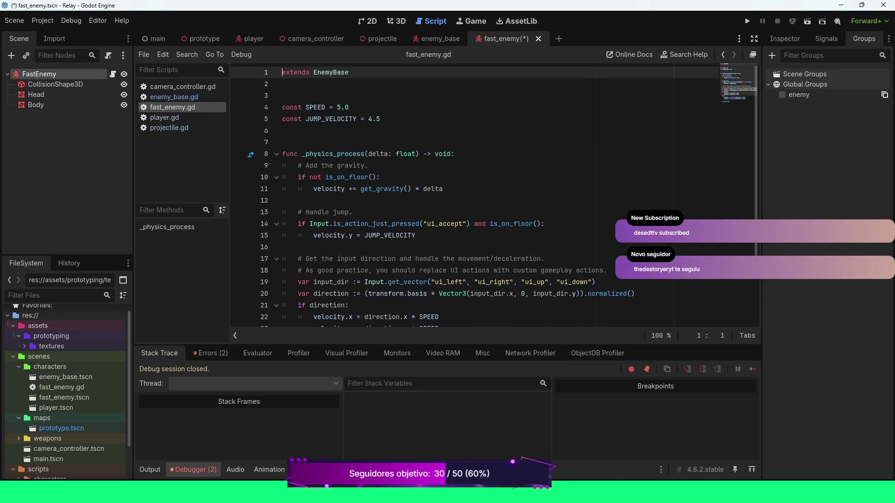
Delete the template movement code and the SPEED and JUMP_VELOCITY constants
{"action": "scroll", "coordinate": [494, 196], "scroll_direction": "down", "scroll_amount": 2}
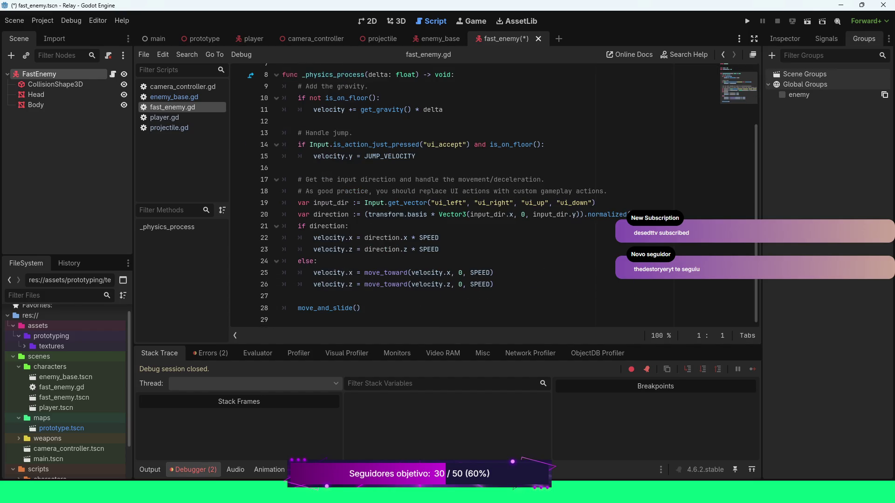
{"action": "mouse_move", "coordinate": [360, 308]}
{"action": "left_mouse_down"}
{"action": "mouse_move", "coordinate": [284, 308]}
{"action": "mouse_move", "coordinate": [284, 157]}
{"action": "left_mouse_up"}
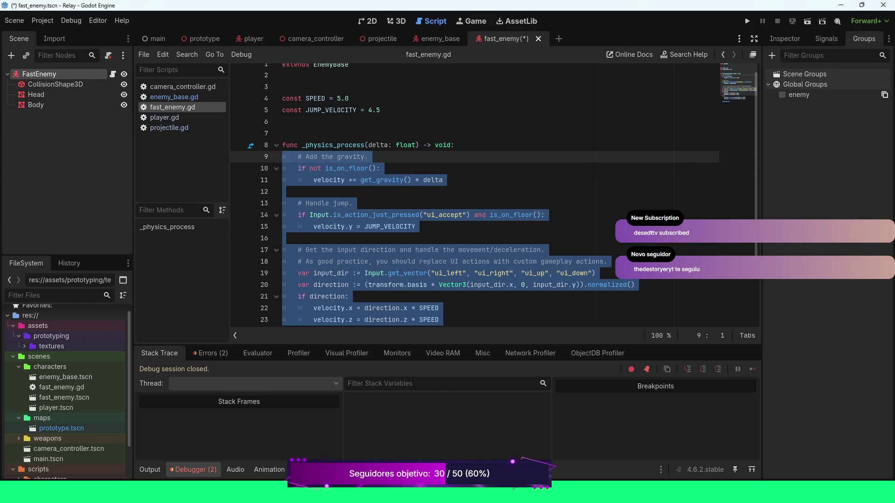
{"action": "key", "text": "BackSpace"}
{"action": "key", "text": "BackSpace"}
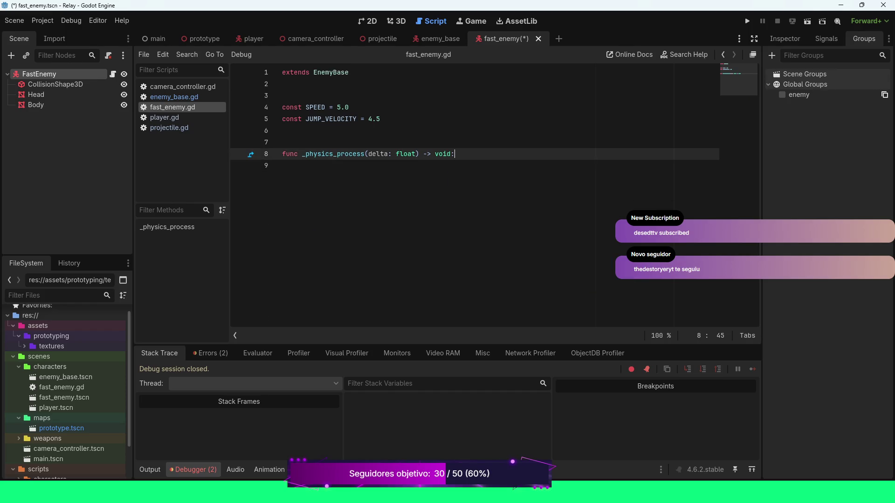
{"action": "key", "text": "Up"}
{"action": "key", "text": "Up"}
{"action": "key", "text": "Up"}
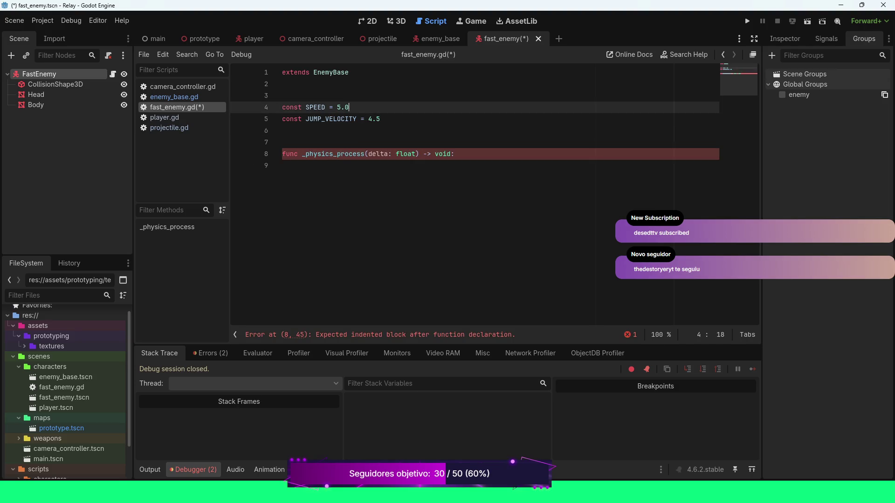
{"action": "key", "text": "ctrl+shift+k"}
{"action": "key", "text": "ctrl+shift+k"}
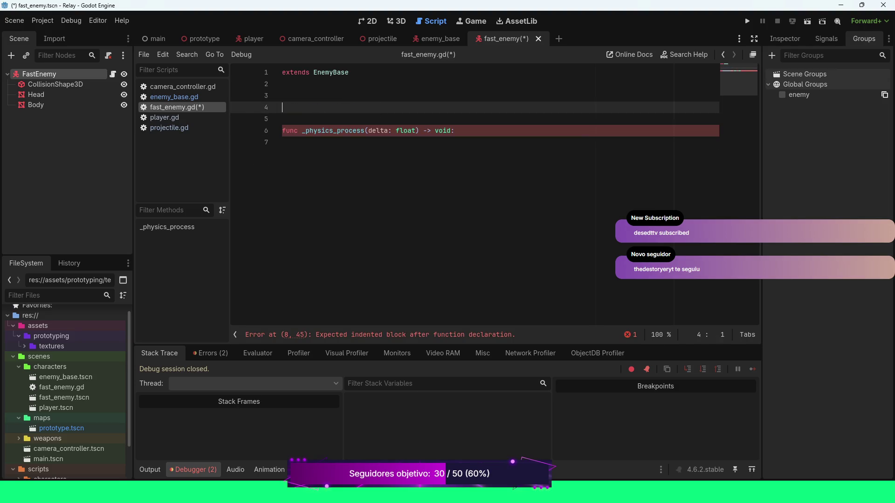
{"action": "key", "text": "Up"}
{"action": "key", "text": "ctrl+shift+k"}
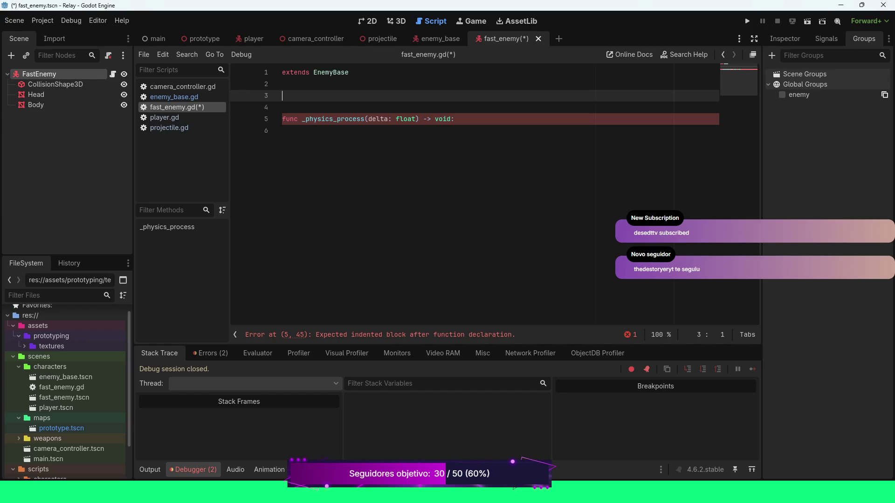
{"action": "type", "text": "export"}
{"action": "key", "text": "BackSpace"}
{"action": "key", "text": "BackSpace"}
{"action": "key", "text": "BackSpace"}
{"action": "type", "text": "@export "}
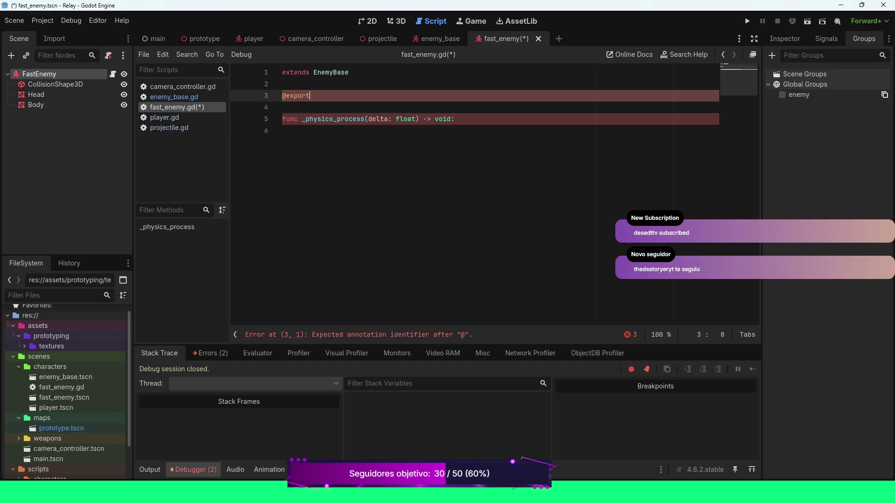
{"action": "type", "text": "var speed"}
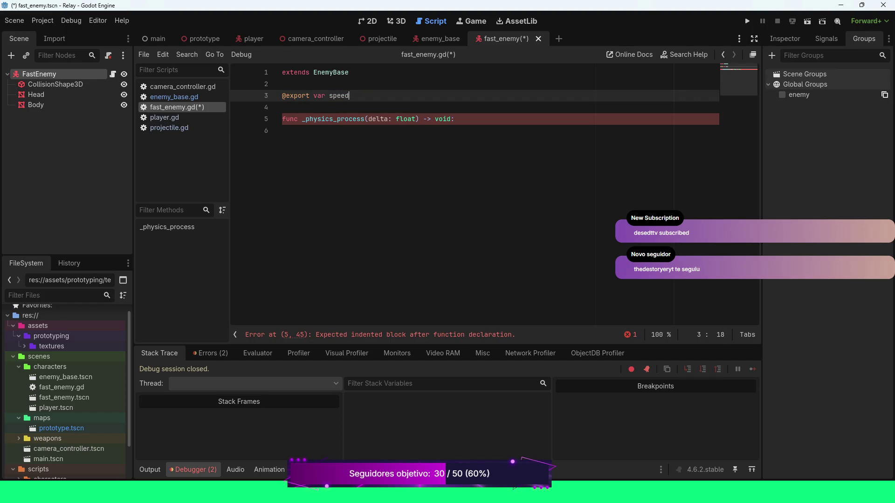
{"action": "type", "text": " := 10"}
{"action": "type", "text": ".0"}
{"action": "key", "text": "Down"}
{"action": "key", "text": "Down"}
{"action": "left_click", "coordinate": [454, 119]}
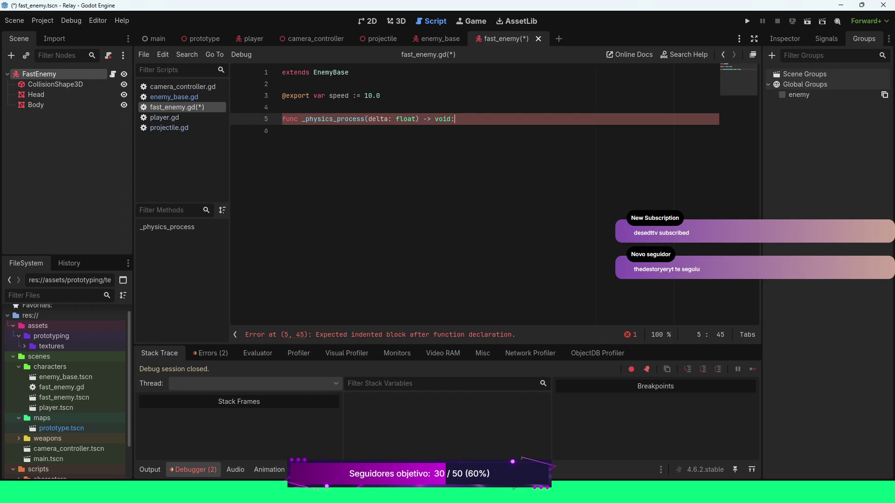
Add '# Simple movement AI' and look up the Player via get_tree().current_scene.get_node("Player")
{"action": "key", "text": "Return"}
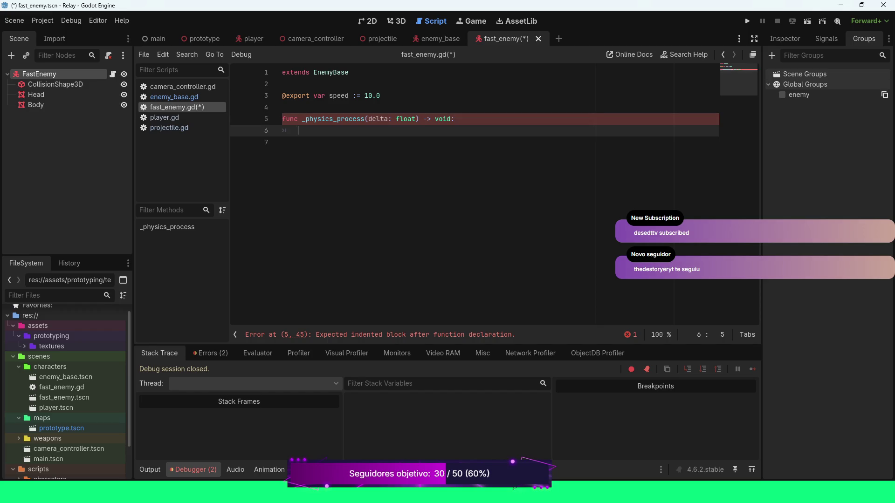
{"action": "type", "text": "# Simple "}
{"action": "type", "text": "movement AI"}
{"action": "key", "text": "Return"}
{"action": "type", "text": "var player "}
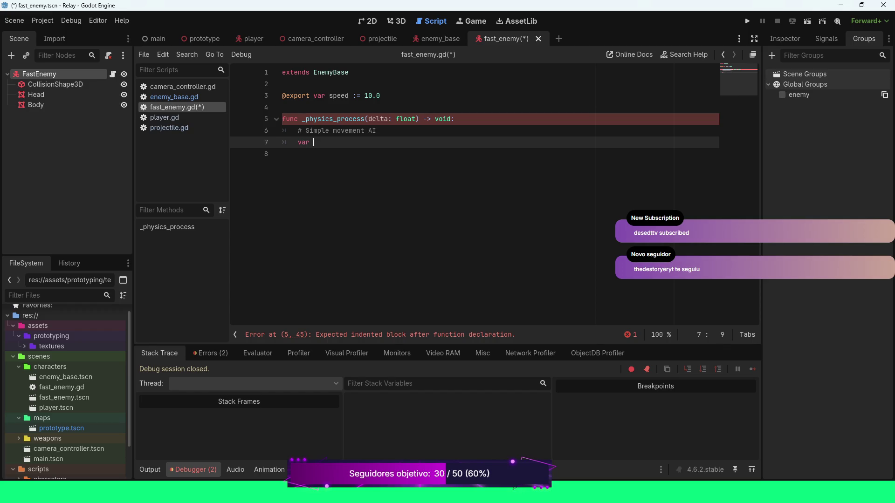
{"action": "type", "text": "= get_tr"}
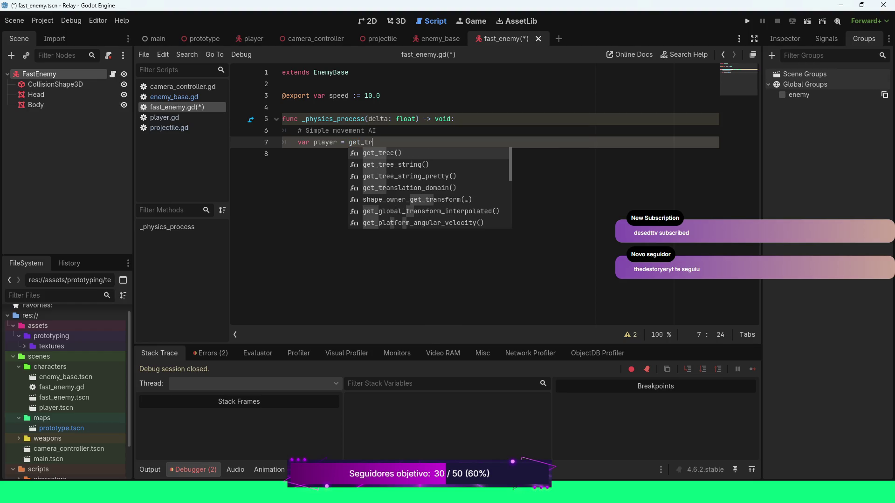
{"action": "key", "text": "Return"}
{"action": "type", "text": ".curre"}
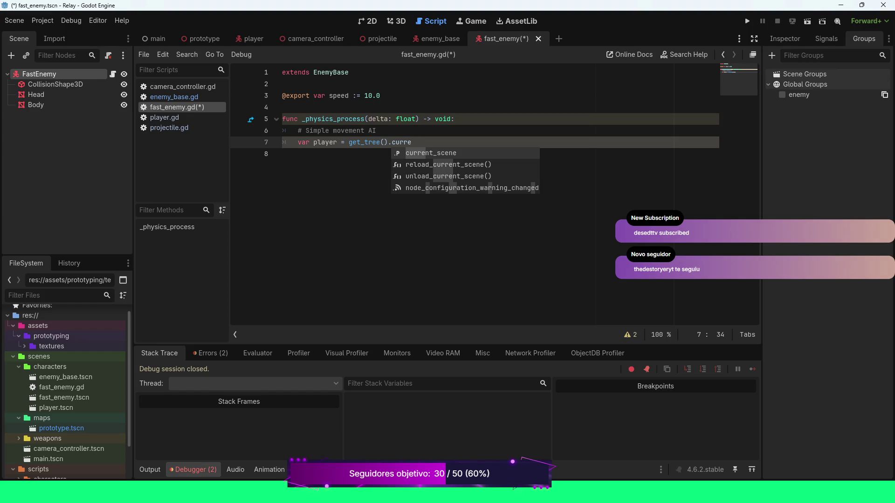
{"action": "key", "text": "Return"}
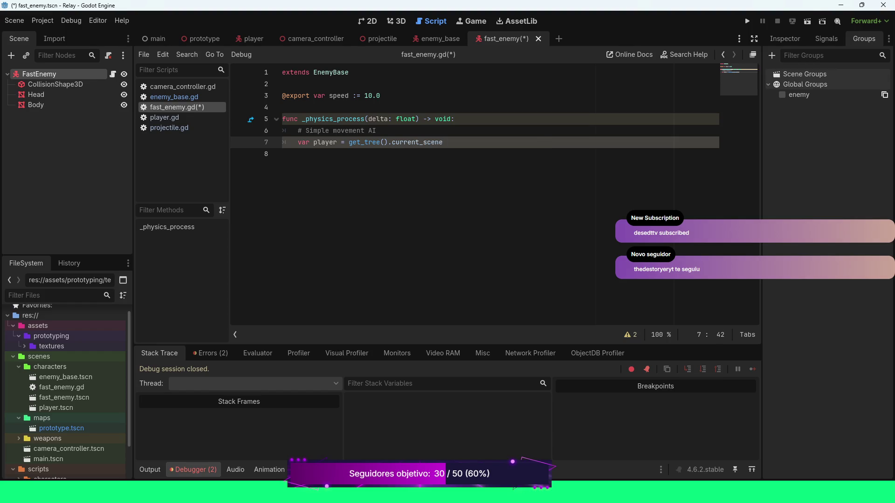
{"action": "type", "text": ".get"}
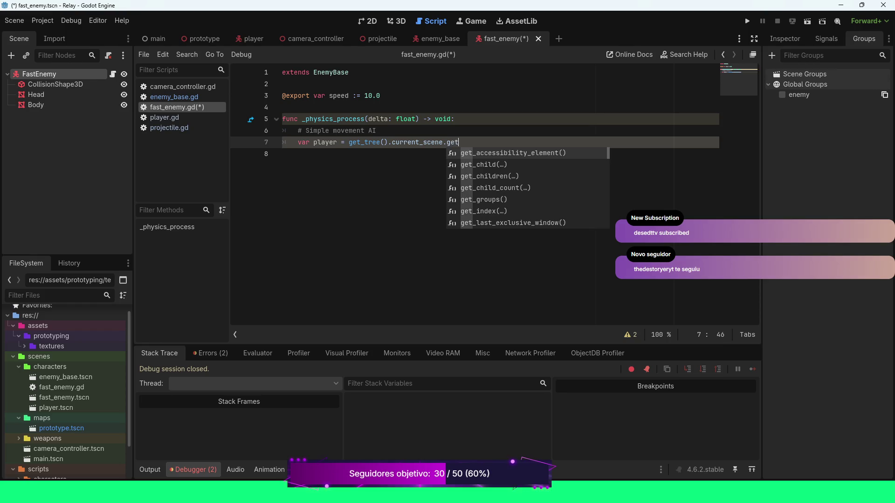
{"action": "type", "text": "_n"}
{"action": "key", "text": "Return"}
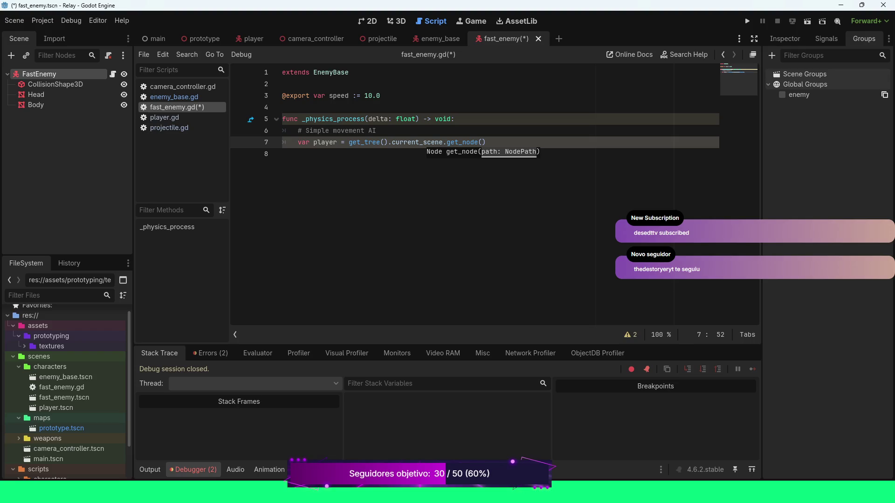
{"action": "type", "text": "\"Player\""}
{"action": "type", "text": ")"}
{"action": "key", "text": "Return"}
Inside 'if player:', compute the normalized direction from global_position to the player
{"action": "type", "text": "if ("}
{"action": "key", "text": "BackSpace"}
{"action": "type", "text": "player:"}
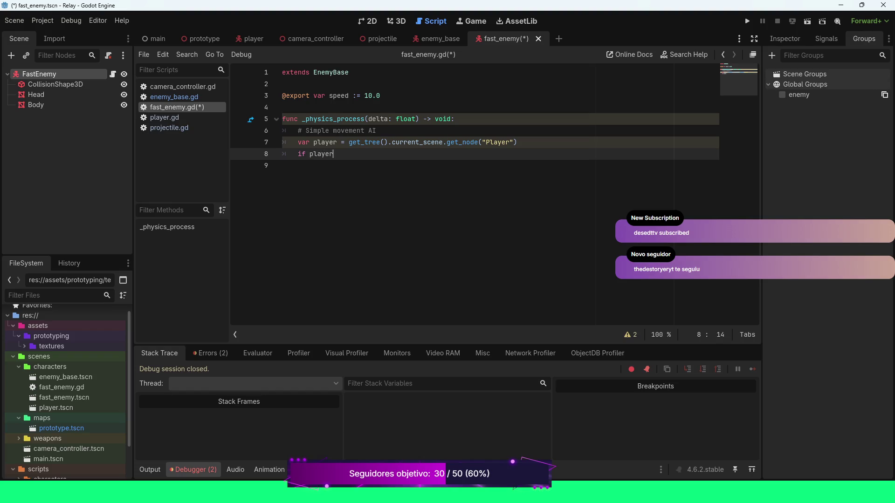
{"action": "key", "text": "Return"}
{"action": "type", "text": "var direction = (player"}
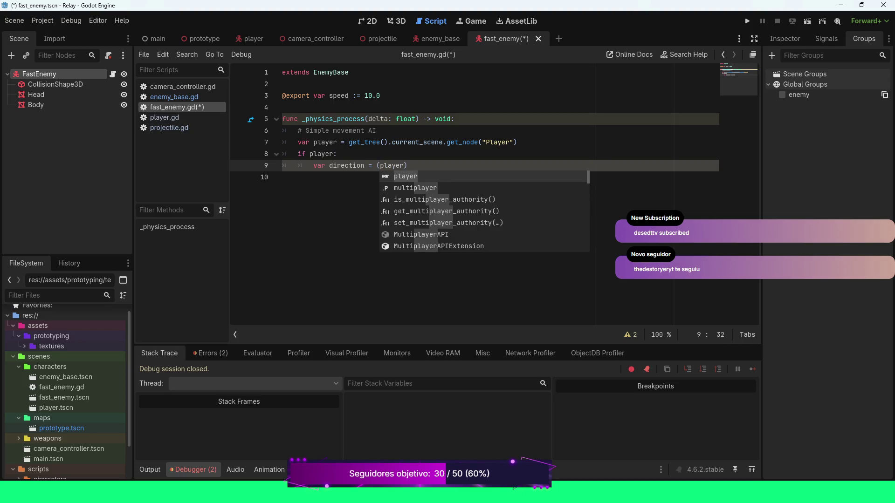
{"action": "type", "text": ".glo"}
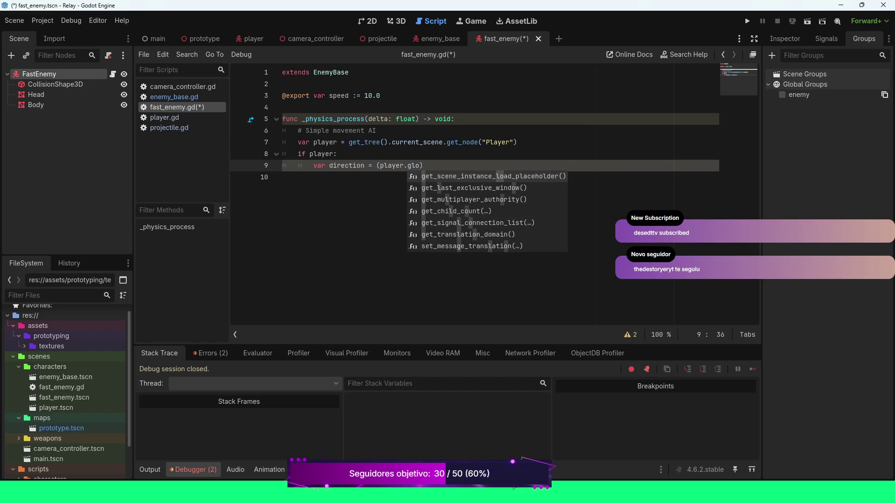
{"action": "type", "text": "ba"}
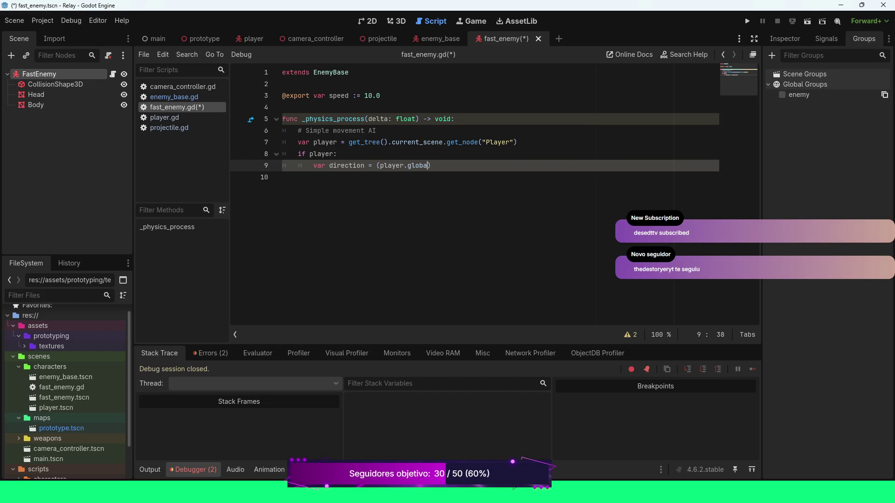
{"action": "type", "text": "l_posi"}
{"action": "type", "text": "tion"}
{"action": "type", "text": "- glo"}
{"action": "type", "text": "ba"}
{"action": "key", "text": "Down"}
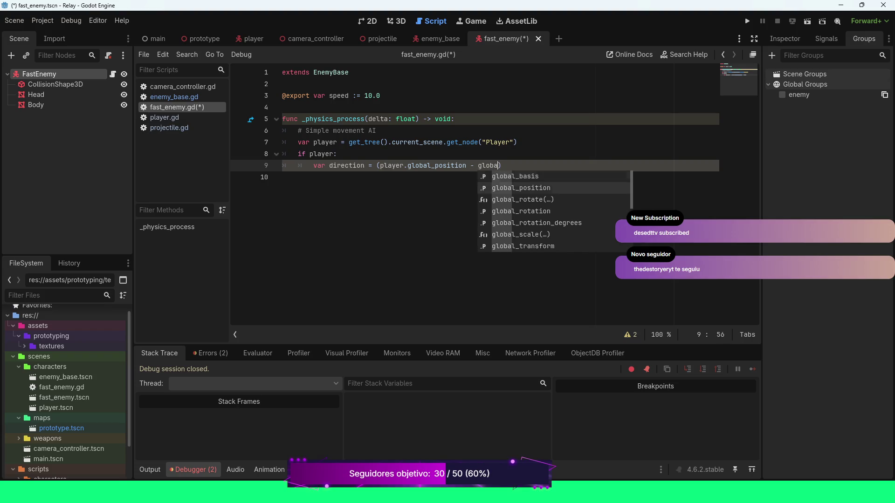
{"action": "key", "text": "Return"}
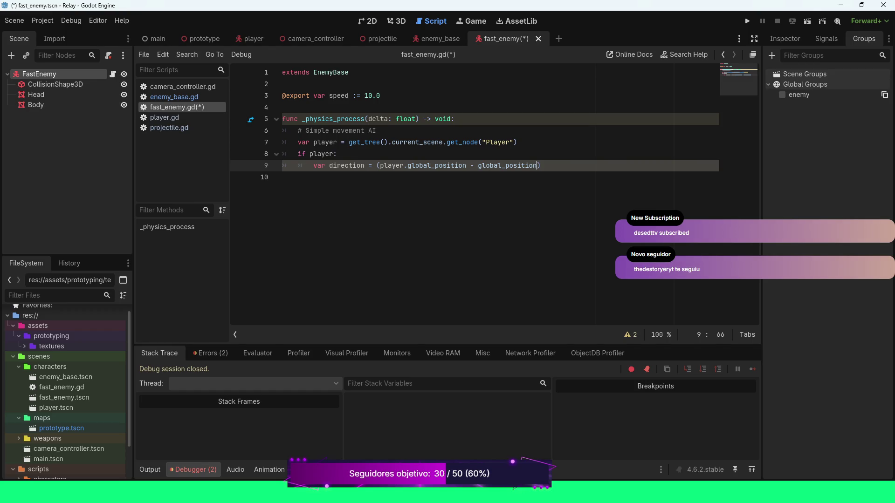
{"action": "type", "text": ")"}
{"action": "type", "text": ".nor"}
{"action": "type", "text": "m"}
{"action": "type", "text": "alizecxd"}
{"action": "key", "text": "BackSpace"}
{"action": "key", "text": "BackSpace"}
{"action": "type", "text": "()"}
Add 'global_position += direction * speed * delta' and save fast_enemy.gd
{"action": "key", "text": "Return"}
{"action": "type", "text": "global"}
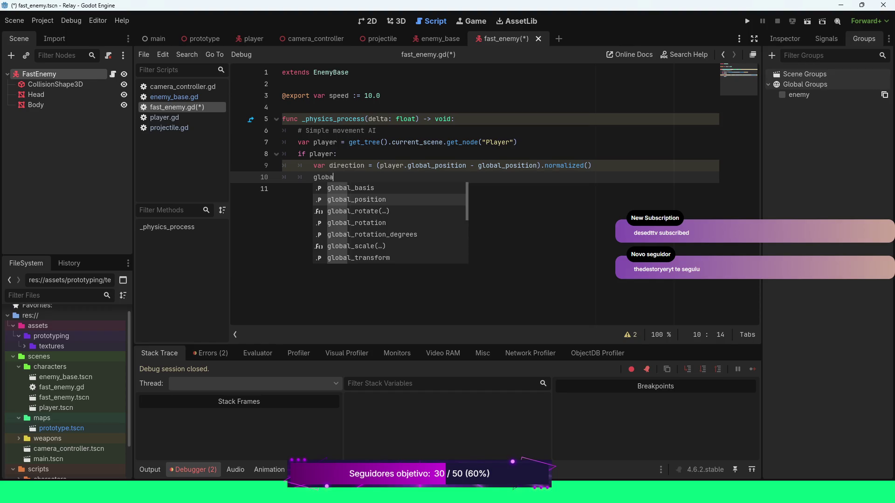
{"action": "key", "text": "Return"}
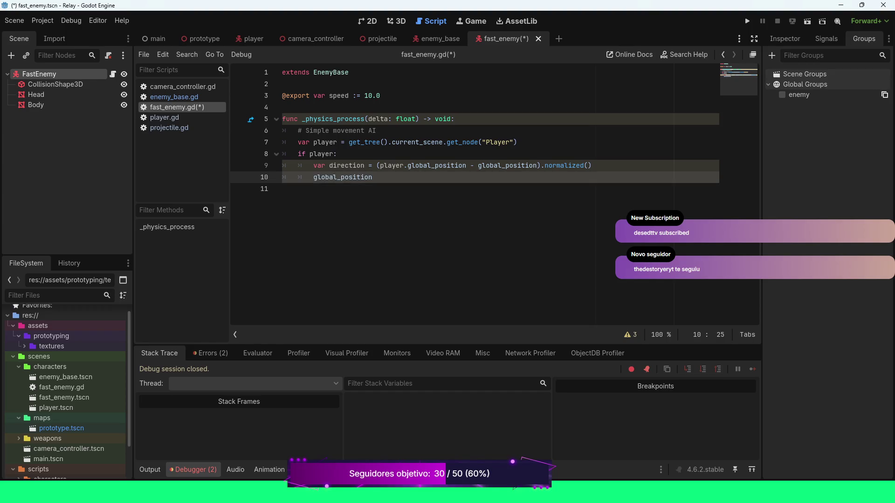
{"action": "type", "text": "+"}
{"action": "type", "text": "= direction *"}
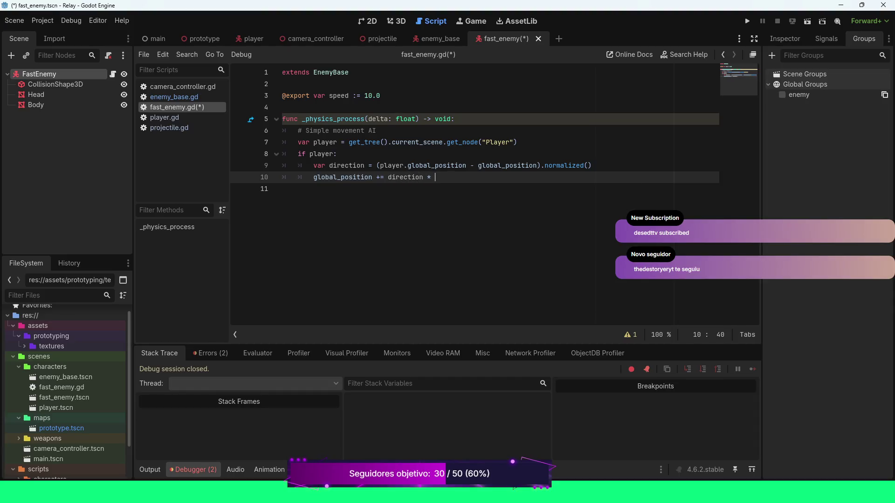
{"action": "type", "text": " speed "}
{"action": "type", "text": "* delta"}
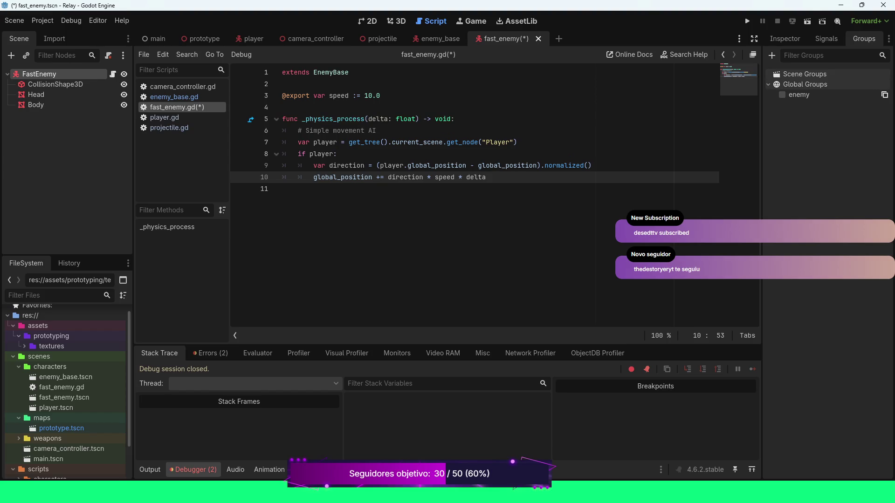
{"action": "key", "text": "Up"}
{"action": "key", "text": "Up"}
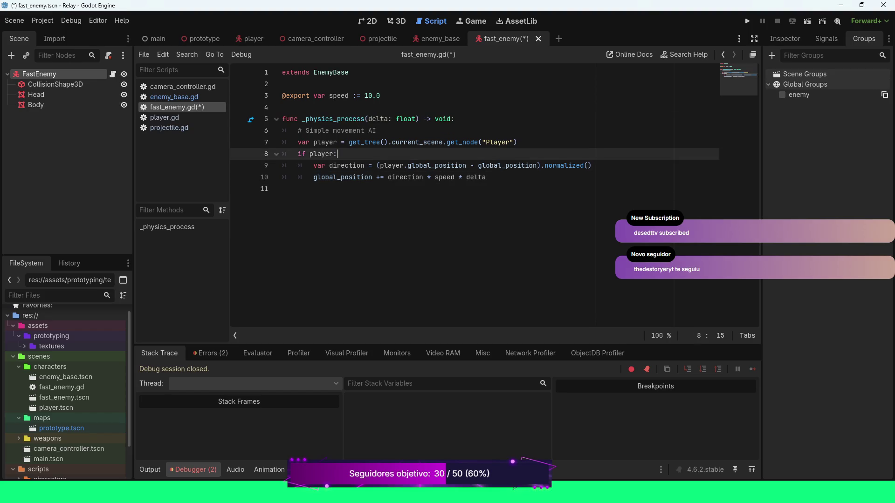
{"action": "key", "text": "Up"}
{"action": "key", "text": "Up"}
{"action": "key", "text": "Down"}
{"action": "key", "text": "Down"}
{"action": "key", "text": "Down"}
{"action": "key", "text": "Up"}
{"action": "key", "text": "ctrl+s"}
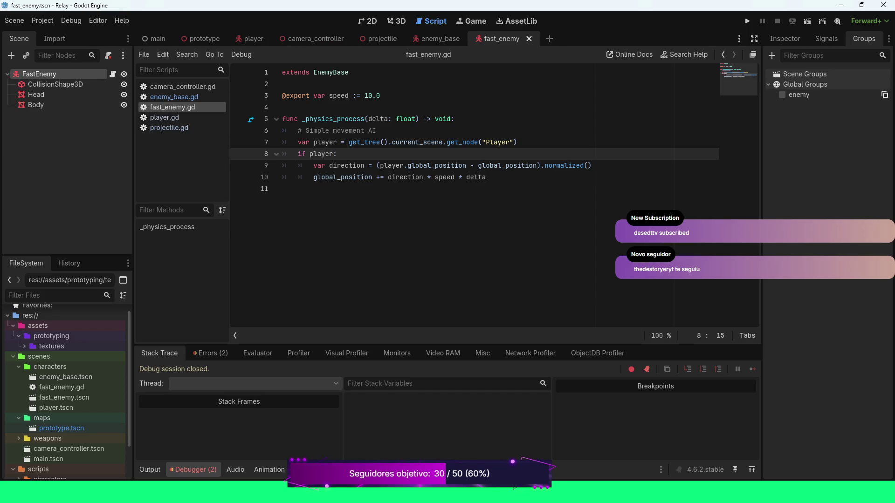
View the prototype scene in 3D and browse Instantiate Child Scene without adding anything
{"action": "left_click", "coordinate": [200, 39]}
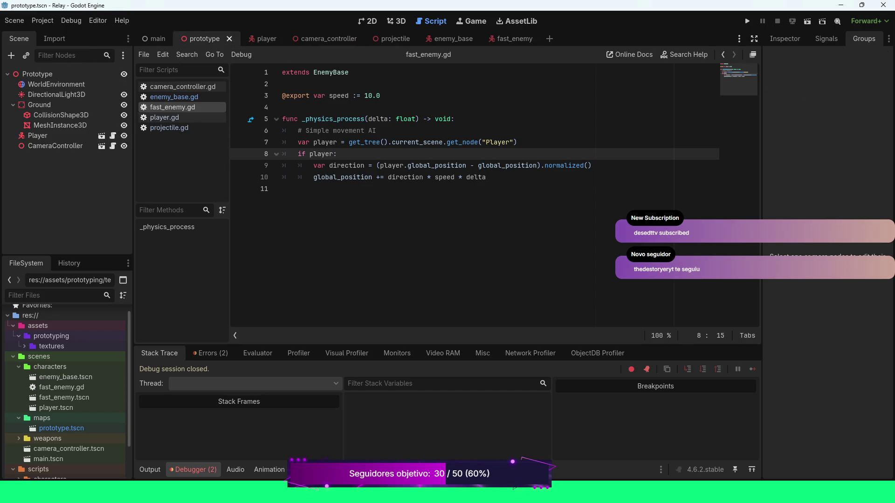
{"action": "left_click", "coordinate": [396, 21]}
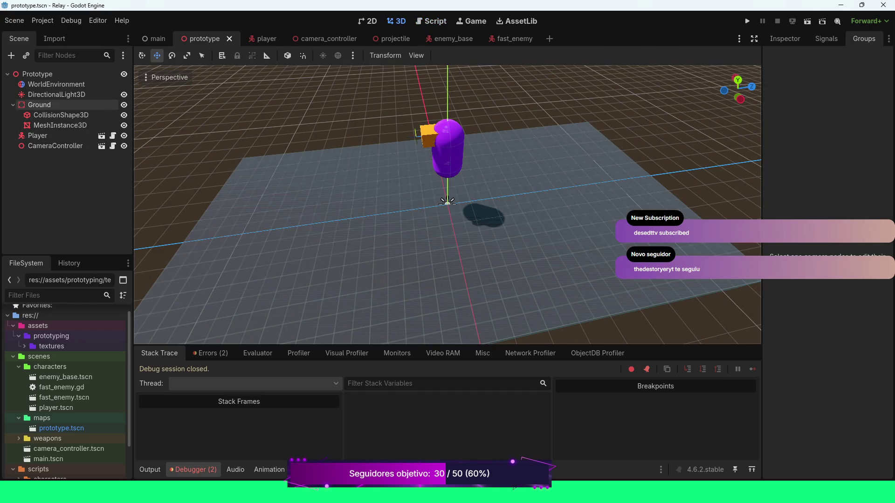
{"action": "left_click", "coordinate": [13, 105]}
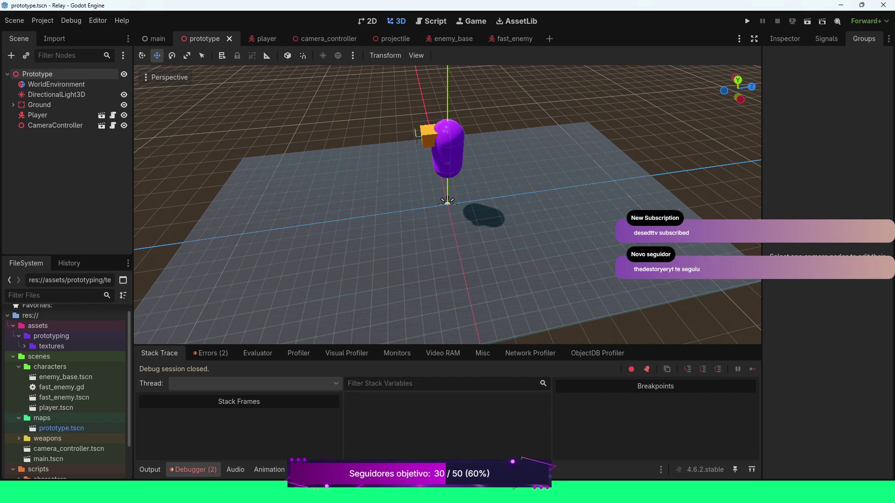
{"action": "left_click", "coordinate": [38, 74]}
{"action": "right_click", "coordinate": [51, 74]}
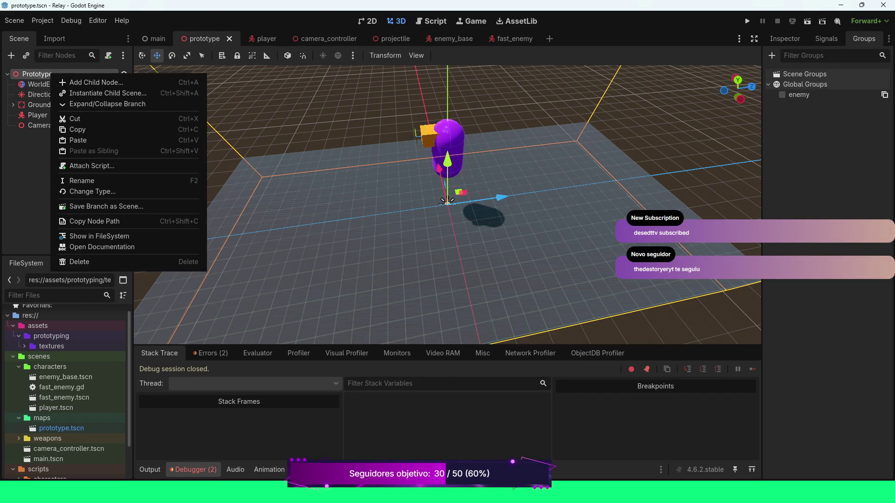
{"action": "left_click", "coordinate": [107, 93]}
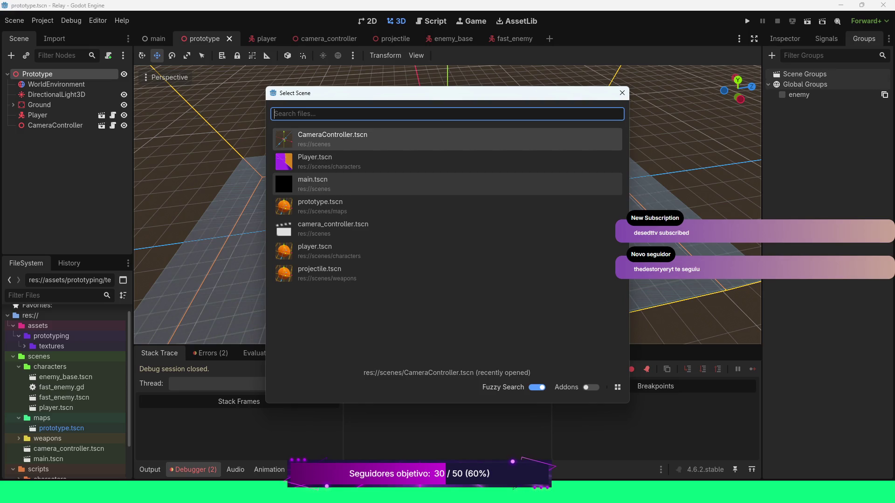
{"action": "left_click", "coordinate": [622, 93]}
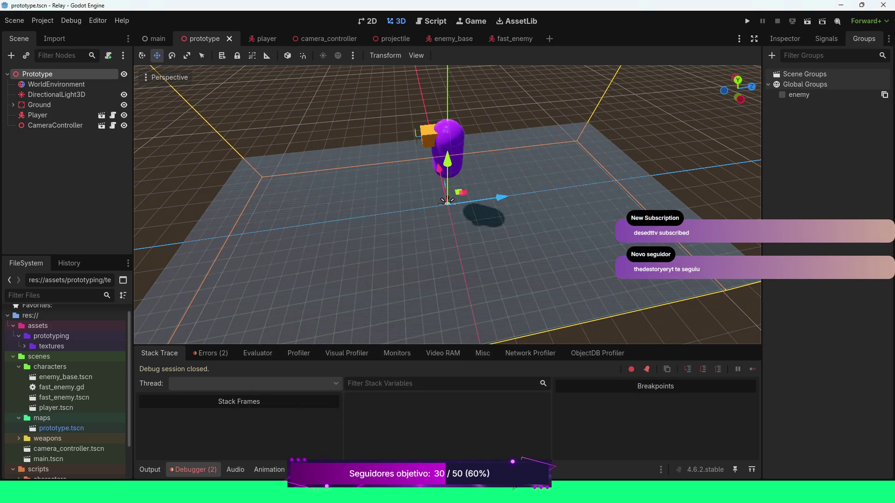
{"action": "left_click", "coordinate": [507, 38]}
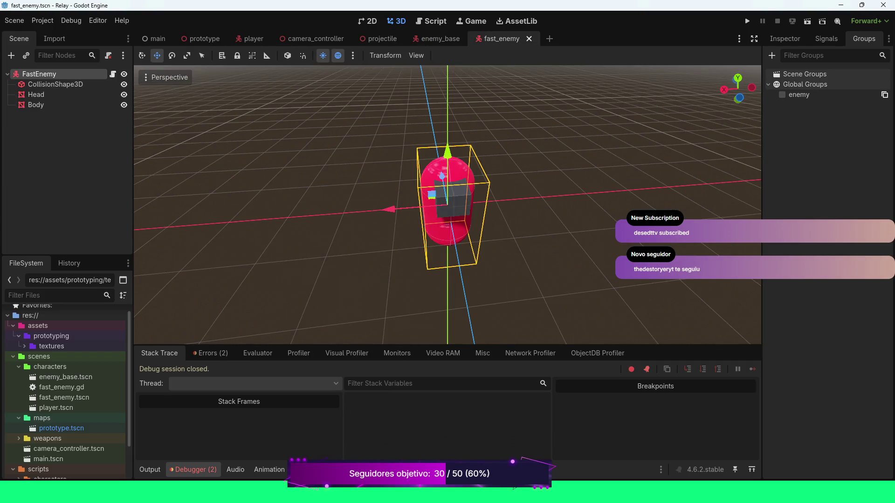
Move fast_enemy.gd from scenes/characters into the scripts/characters folder
{"action": "scroll", "coordinate": [60, 418], "scroll_direction": "down", "scroll_amount": 3}
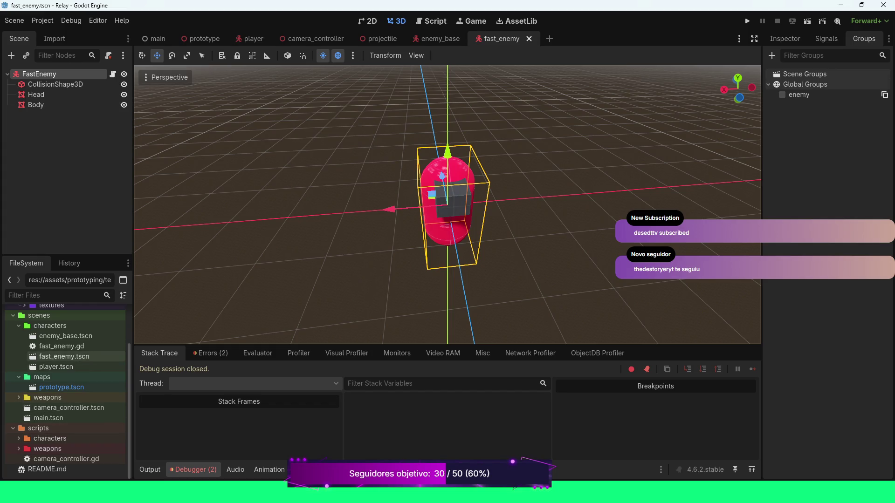
{"action": "mouse_move", "coordinate": [60, 346]}
{"action": "left_mouse_down"}
{"action": "mouse_move", "coordinate": [74, 410]}
{"action": "mouse_move", "coordinate": [50, 448]}
{"action": "mouse_move", "coordinate": [49, 440]}
{"action": "left_mouse_up"}
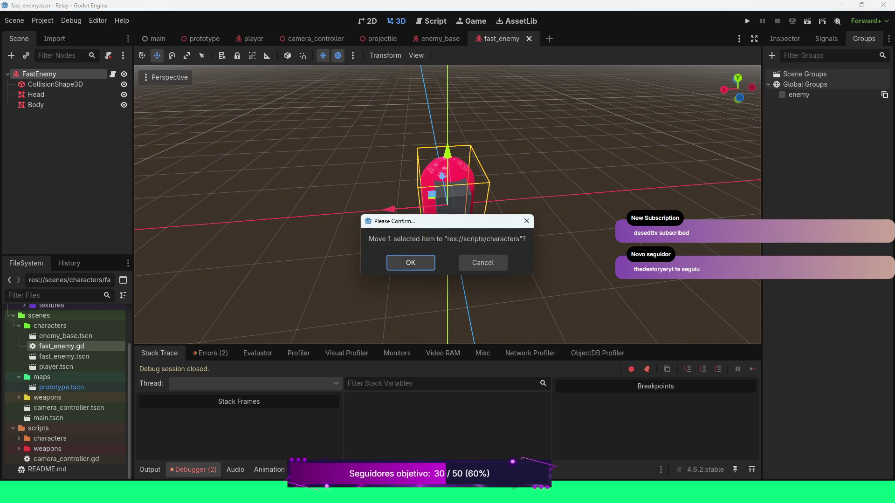
{"action": "left_click", "coordinate": [411, 262]}
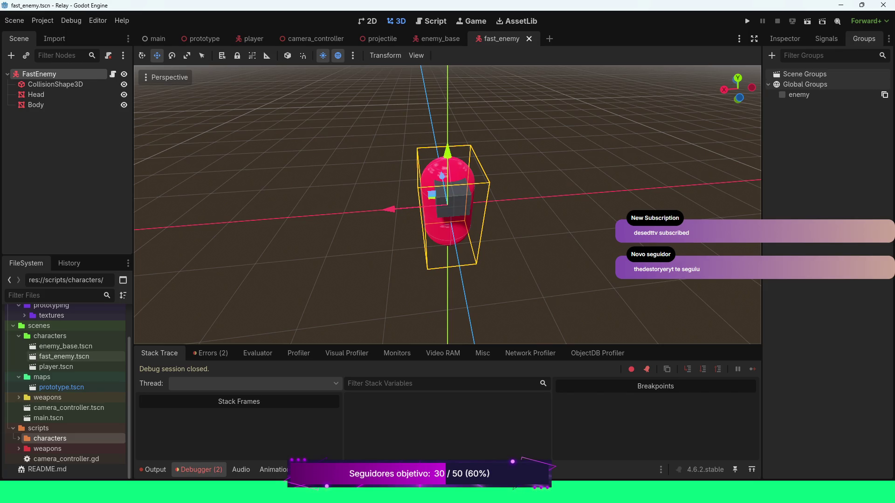
{"action": "left_click", "coordinate": [64, 356]}
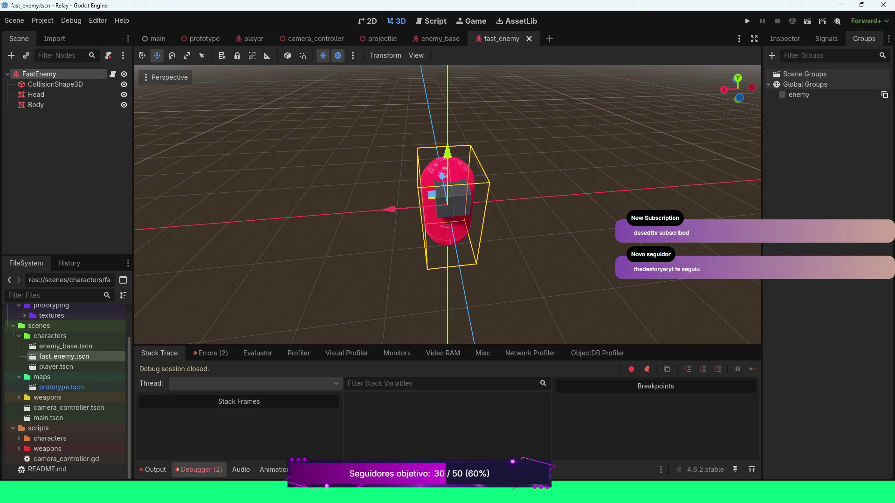
{"action": "key", "text": "Escape"}
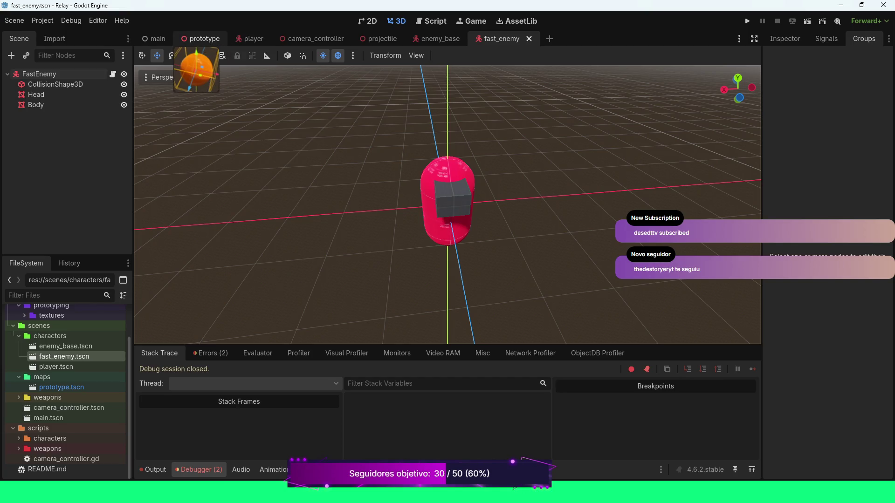
{"action": "left_click", "coordinate": [200, 39]}
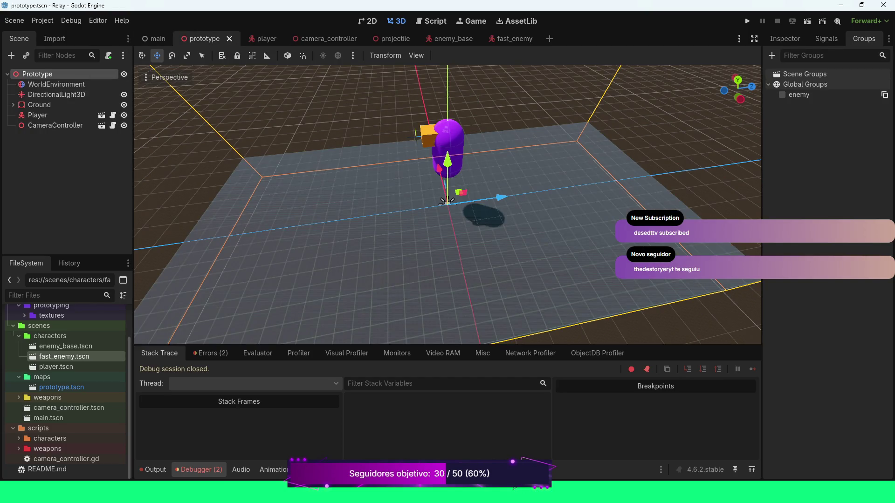
Instantiate fast_enemy.tscn as a child of the Prototype node
{"action": "right_click", "coordinate": [46, 73]}
{"action": "left_click", "coordinate": [102, 92]}
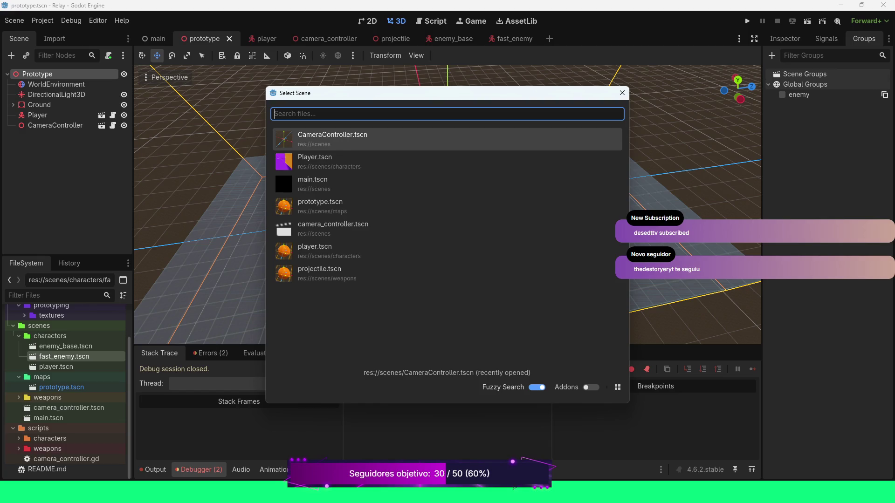
{"action": "type", "text": "fst"}
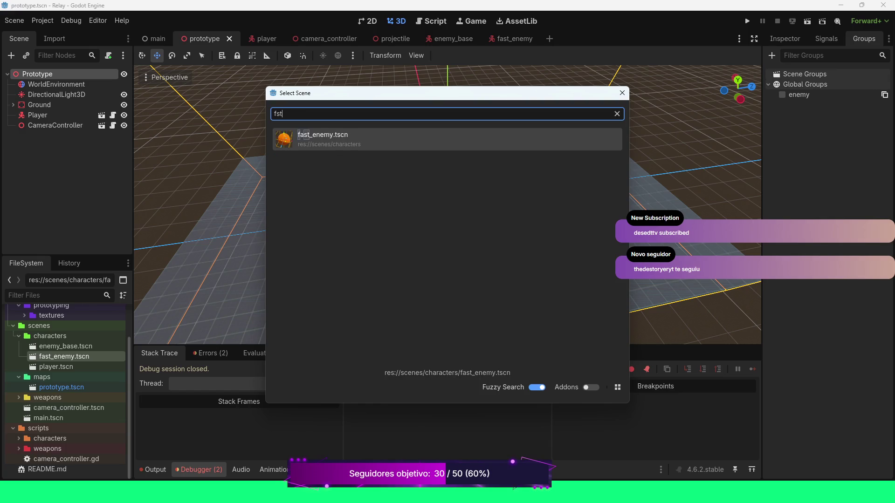
{"action": "key", "text": "Return"}
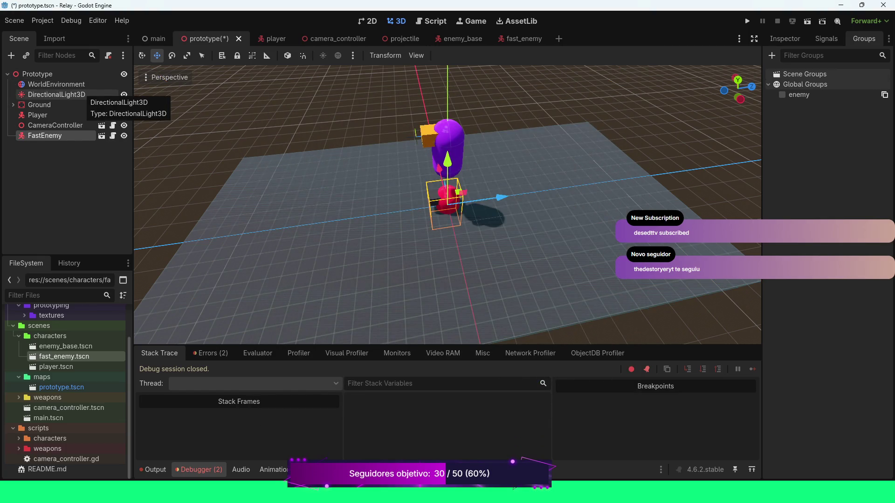
Place and rotate FastEnemy on the ground left of the player, then run the scene
{"action": "mouse_move", "coordinate": [446, 200]}
{"action": "left_mouse_down"}
{"action": "mouse_move", "coordinate": [310, 209]}
{"action": "mouse_move", "coordinate": [298, 219]}
{"action": "left_mouse_up"}
{"action": "left_click_drag", "start_coordinate": [264, 185], "coordinate": [215, 138]}
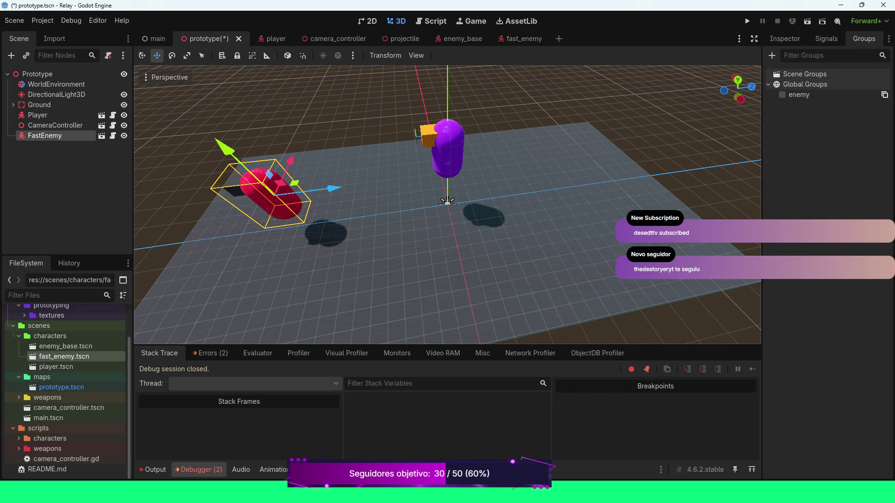
{"action": "left_click_drag", "start_coordinate": [281, 187], "coordinate": [298, 143]}
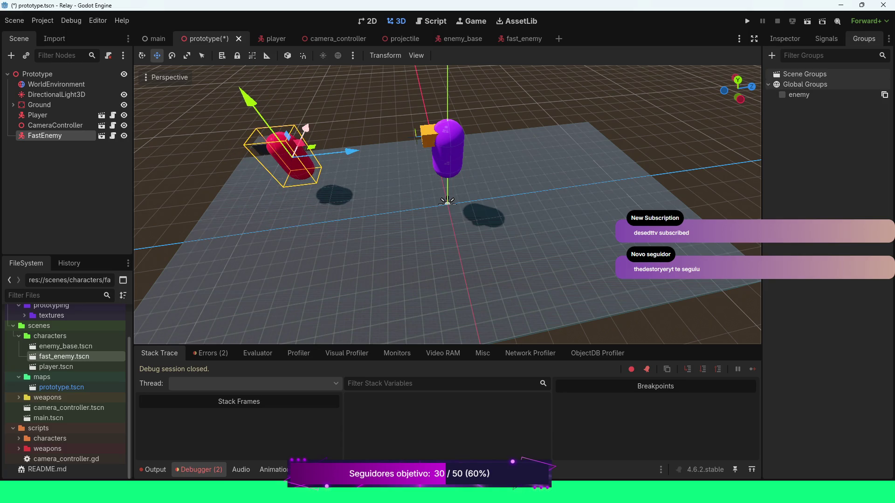
{"action": "left_click", "coordinate": [171, 55]}
{"action": "mouse_move", "coordinate": [328, 184]}
{"action": "left_mouse_down"}
{"action": "mouse_move", "coordinate": [261, 191]}
{"action": "mouse_move", "coordinate": [186, 154]}
{"action": "mouse_move", "coordinate": [157, 81]}
{"action": "left_mouse_up"}
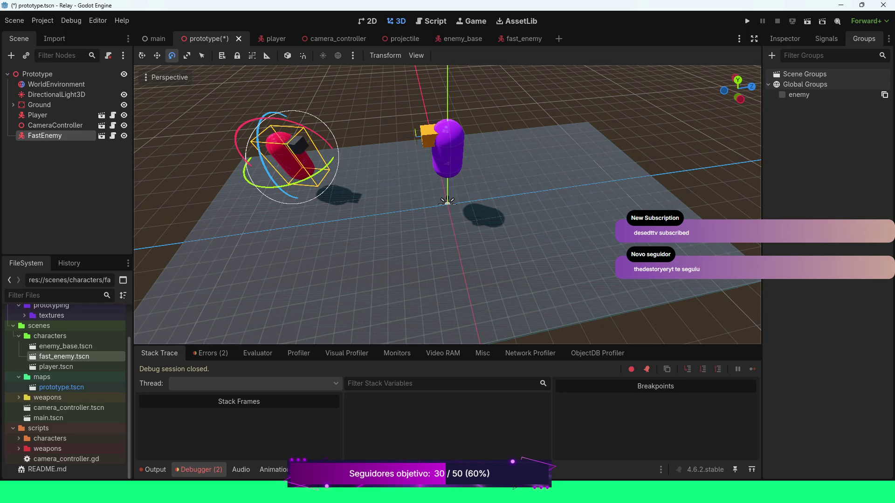
{"action": "key", "text": "F6"}
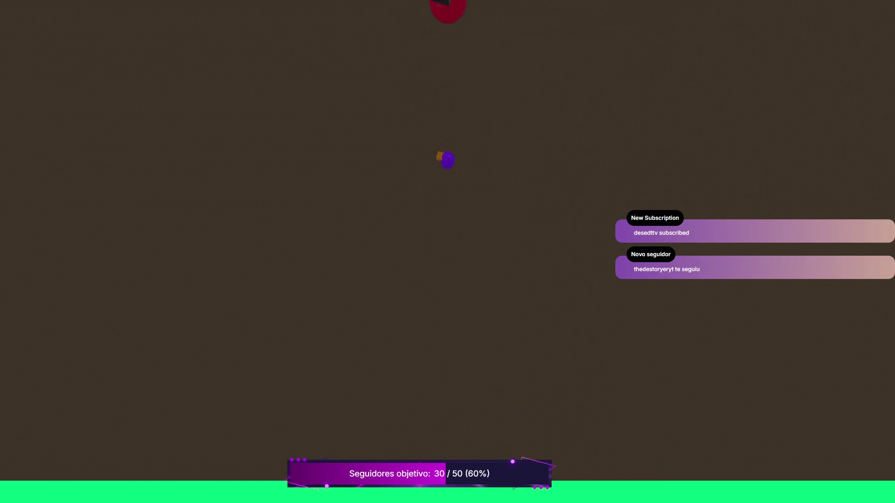
Stop the game and change the fast_enemy.gd speed from 10.0 to 2.0, saved
{"action": "key", "text": "F8"}
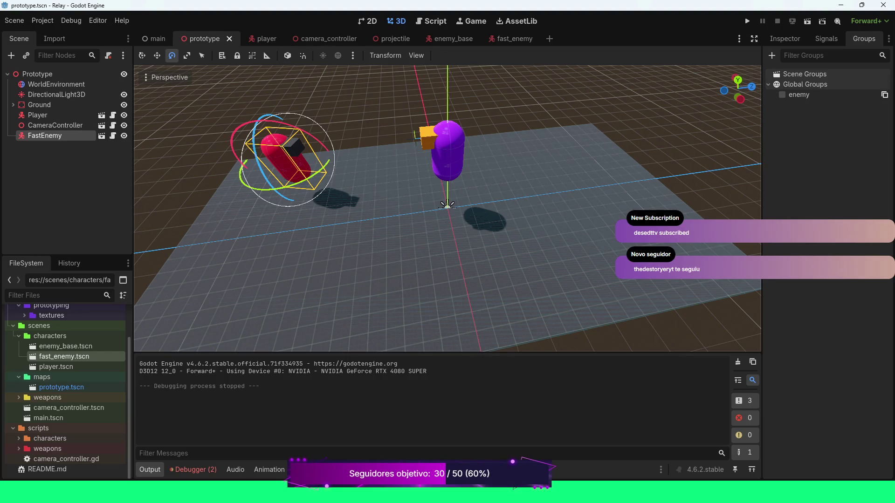
{"action": "left_click", "coordinate": [513, 38]}
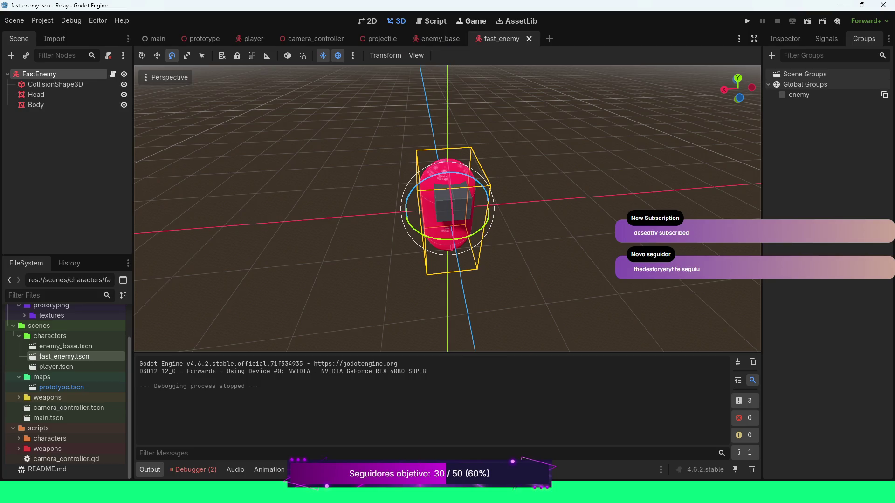
{"action": "left_click", "coordinate": [431, 21]}
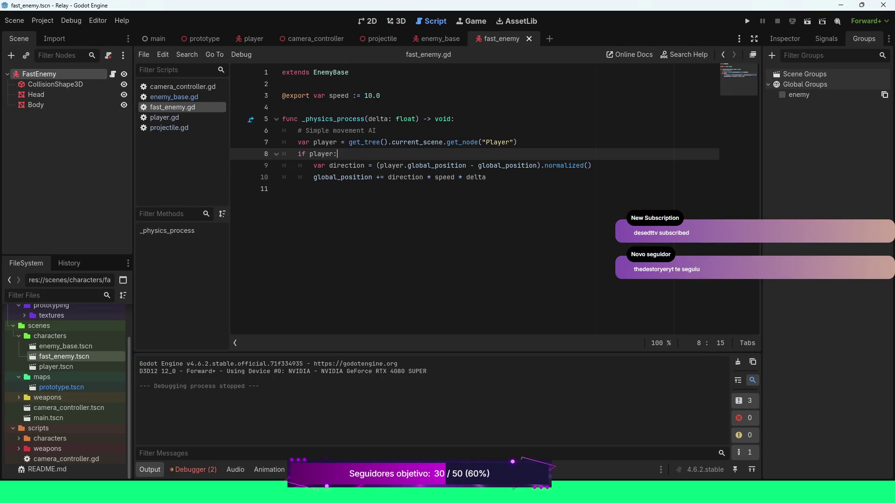
{"action": "left_click", "coordinate": [372, 96]}
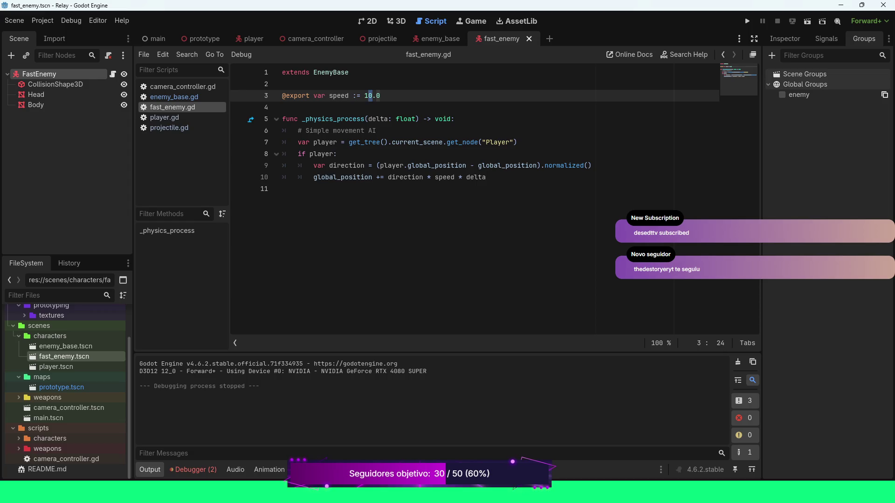
{"action": "key", "text": "BackSpace"}
{"action": "key", "text": "BackSpace"}
{"action": "type", "text": "2"}
{"action": "key", "text": "ctrl+s"}
Playtest the slower enemy by running the player right until it falls off
{"action": "key", "text": "F5"}
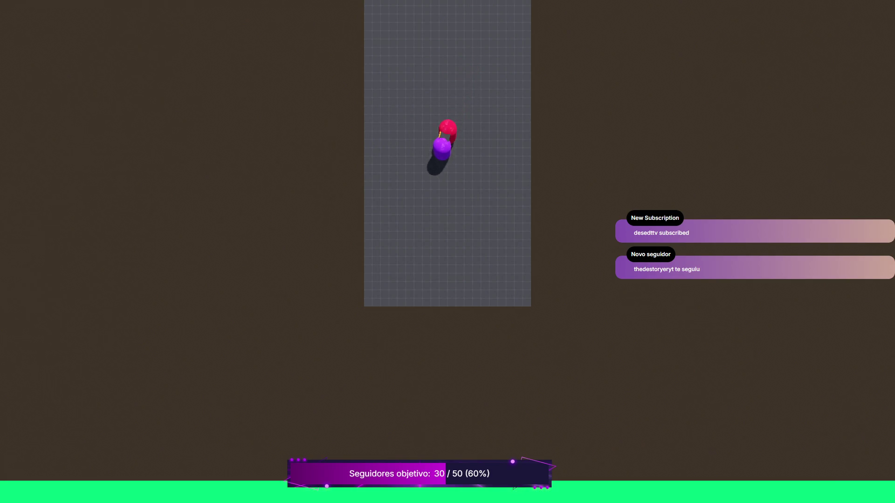
{"action": "key", "text": "Right"}
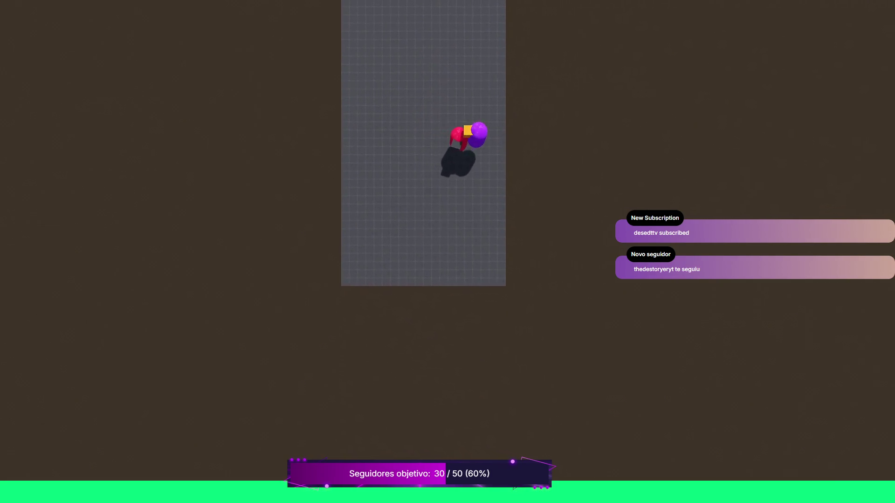
{"action": "key", "text": "Right"}
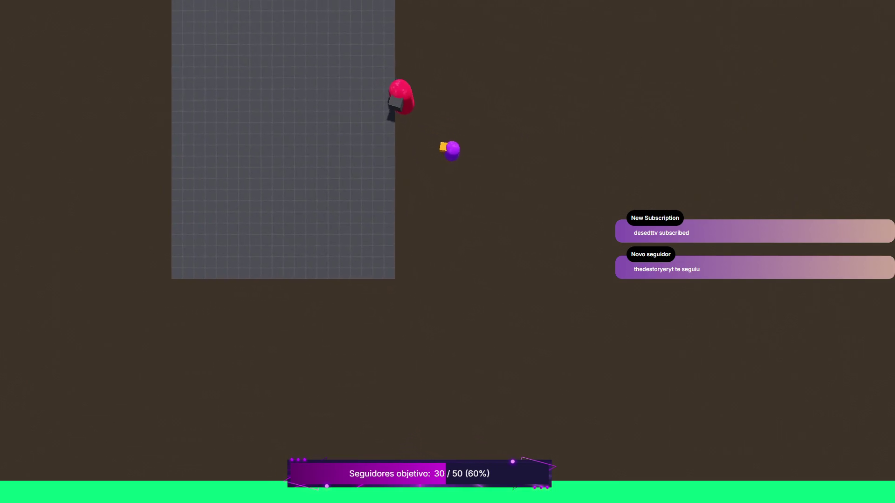
{"action": "key", "text": "F8"}
{"action": "mouse_move", "coordinate": [355, 142]}
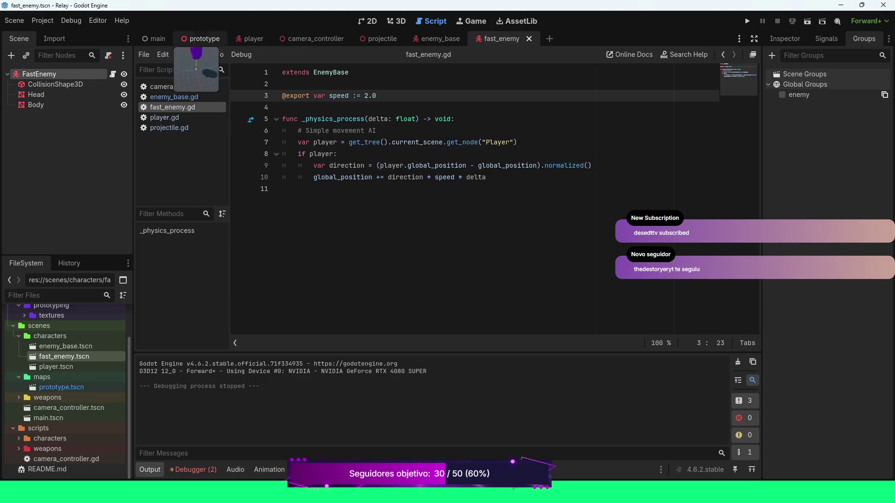
{"action": "left_click", "coordinate": [203, 38]}
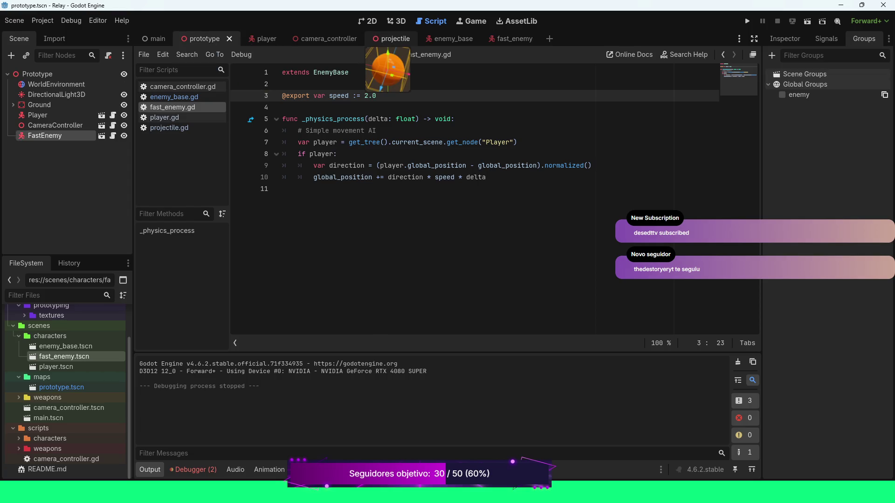
Reposition FastEnemy on the ground with the Move gizmo, save the prototype scene and run it
{"action": "key", "text": "ctrl+F2"}
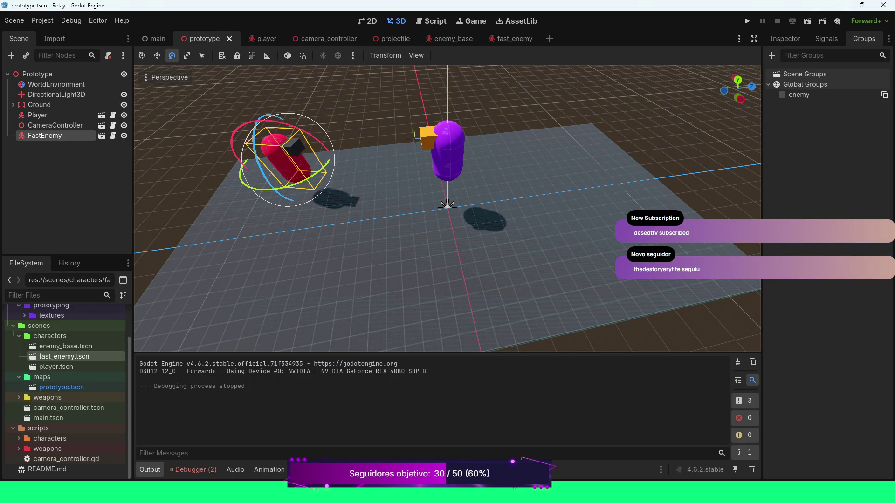
{"action": "scroll", "coordinate": [447, 209], "scroll_direction": "down", "scroll_amount": 3}
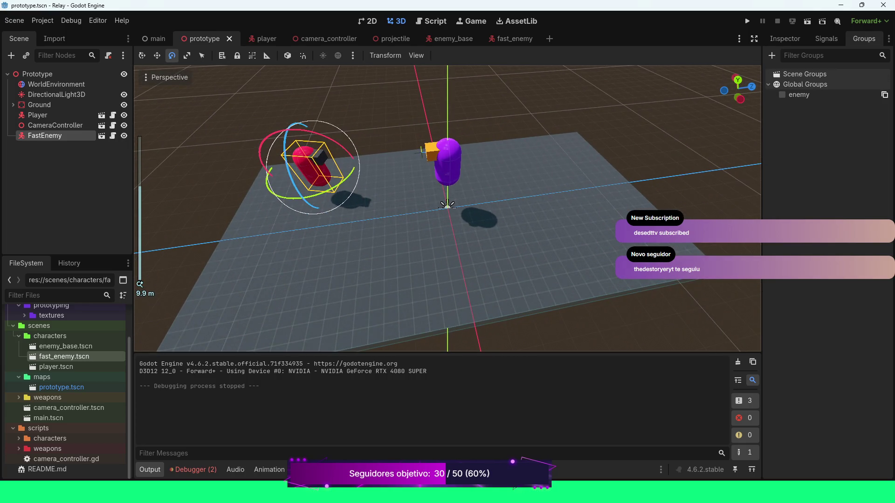
{"action": "key", "text": "w"}
{"action": "left_click_drag", "start_coordinate": [278, 112], "coordinate": [283, 123]}
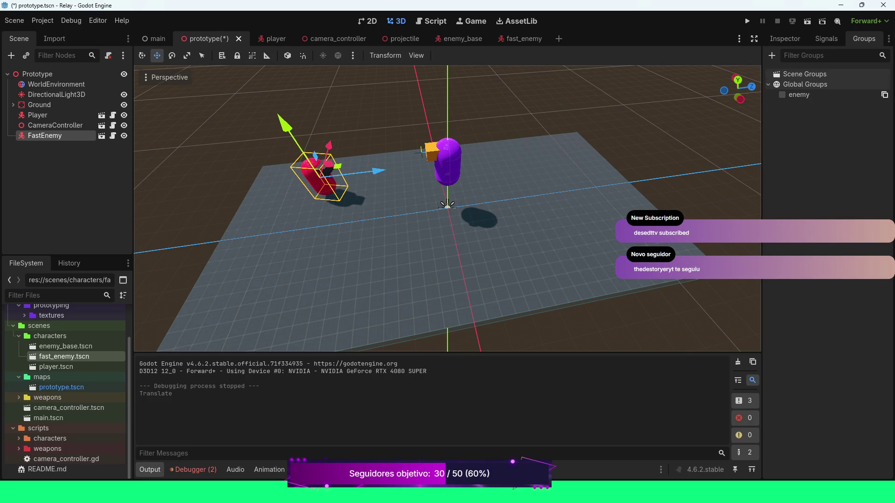
{"action": "left_click_drag", "start_coordinate": [373, 171], "coordinate": [299, 179]}
{"action": "left_click_drag", "start_coordinate": [267, 150], "coordinate": [277, 135]}
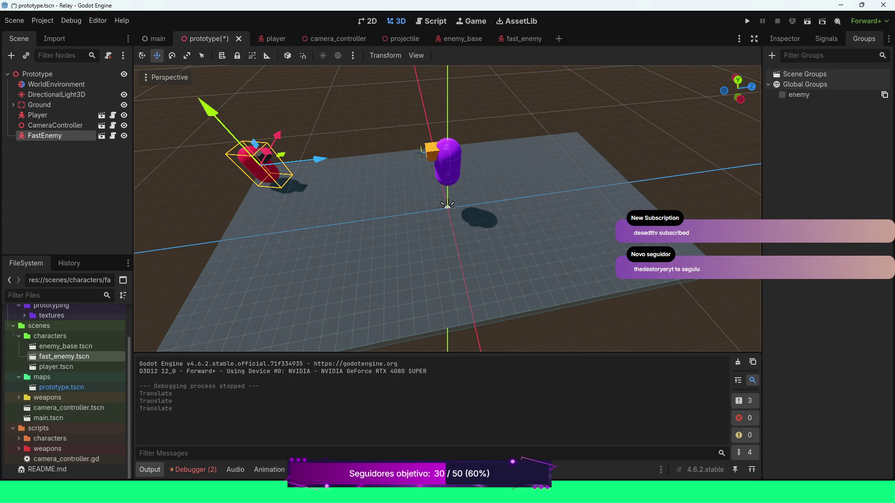
{"action": "key", "text": "ctrl+s"}
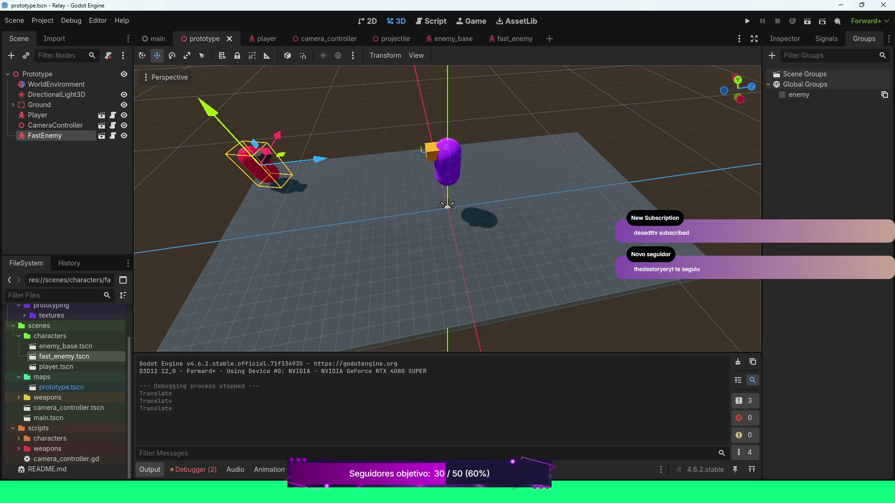
{"action": "key", "text": "F5"}
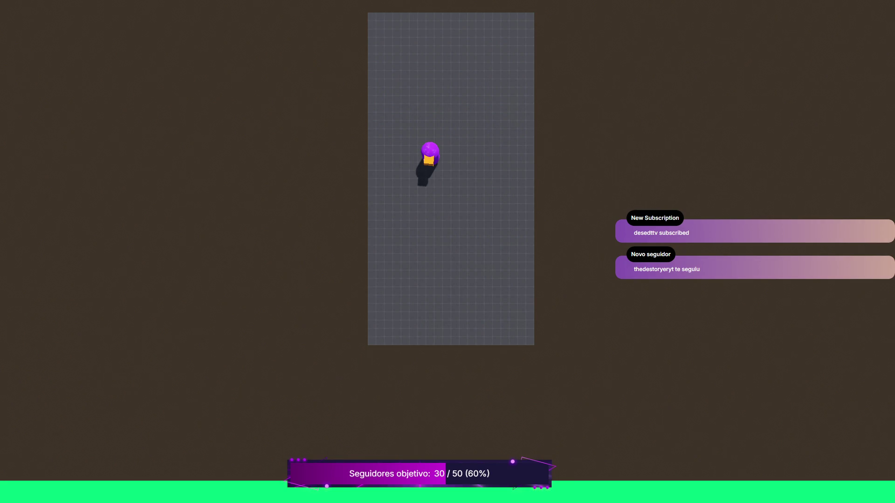
{"action": "key", "text": "F8"}
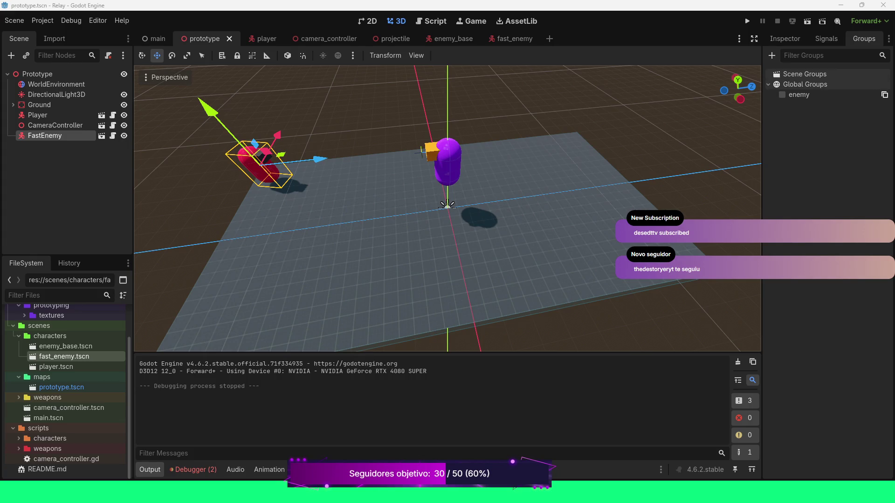
Drag the Player near the ground's right edge, away from FastEnemy, and run the scene
{"action": "scroll", "coordinate": [447, 208], "scroll_direction": "down", "scroll_amount": 5}
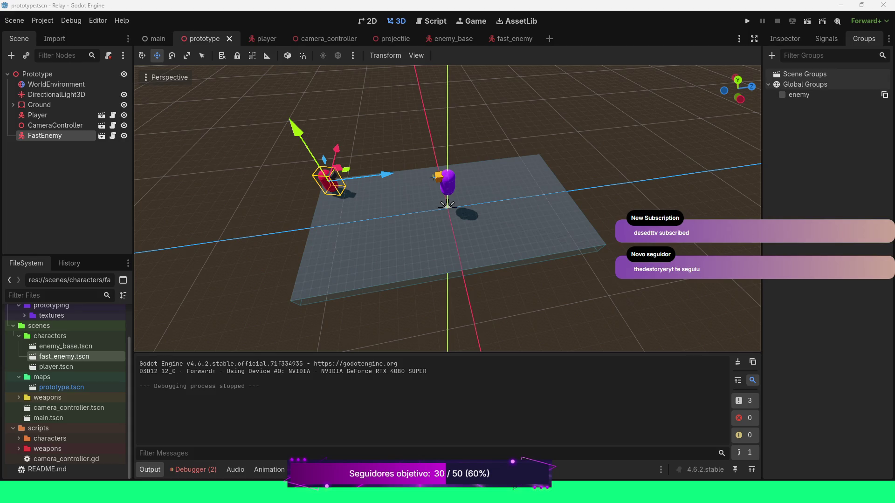
{"action": "scroll", "coordinate": [447, 209], "scroll_direction": "up", "scroll_amount": 4}
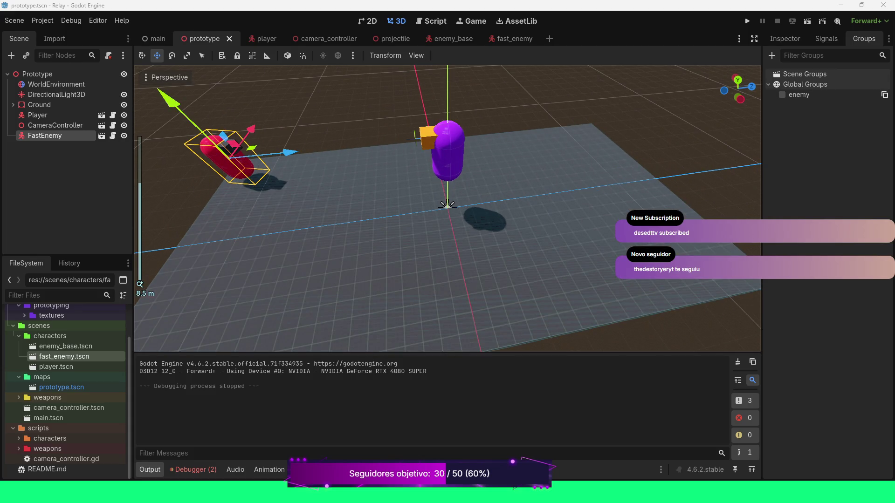
{"action": "scroll", "coordinate": [447, 209], "scroll_direction": "down", "scroll_amount": 4}
{"action": "scroll", "coordinate": [447, 208], "scroll_direction": "up", "scroll_amount": 2}
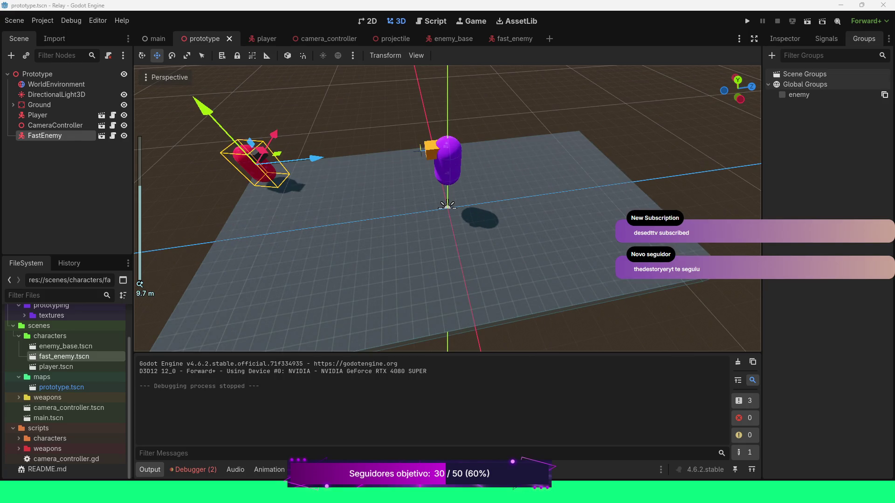
{"action": "left_click", "coordinate": [447, 158]}
{"action": "left_click_drag", "start_coordinate": [494, 160], "coordinate": [587, 145]}
{"action": "left_click_drag", "start_coordinate": [518, 122], "coordinate": [532, 140]}
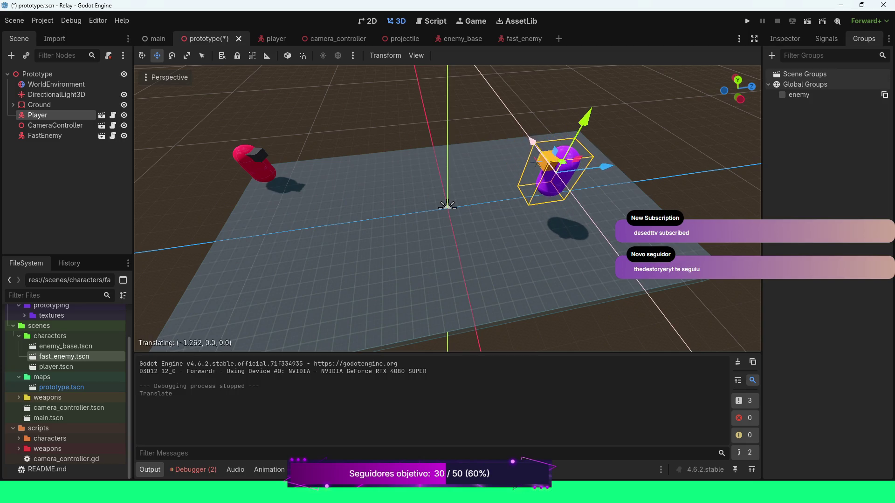
{"action": "left_click_drag", "start_coordinate": [599, 167], "coordinate": [652, 160]}
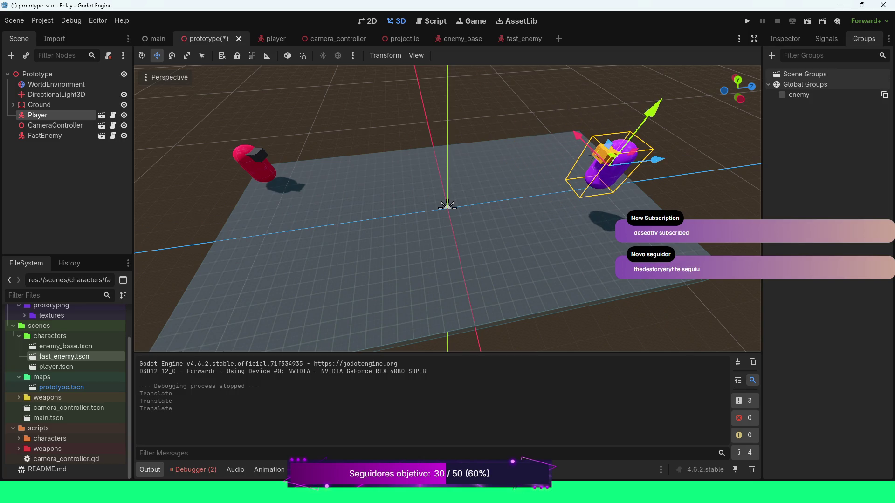
{"action": "left_click_drag", "start_coordinate": [648, 112], "coordinate": [629, 136]}
{"action": "left_click_drag", "start_coordinate": [639, 182], "coordinate": [666, 179]}
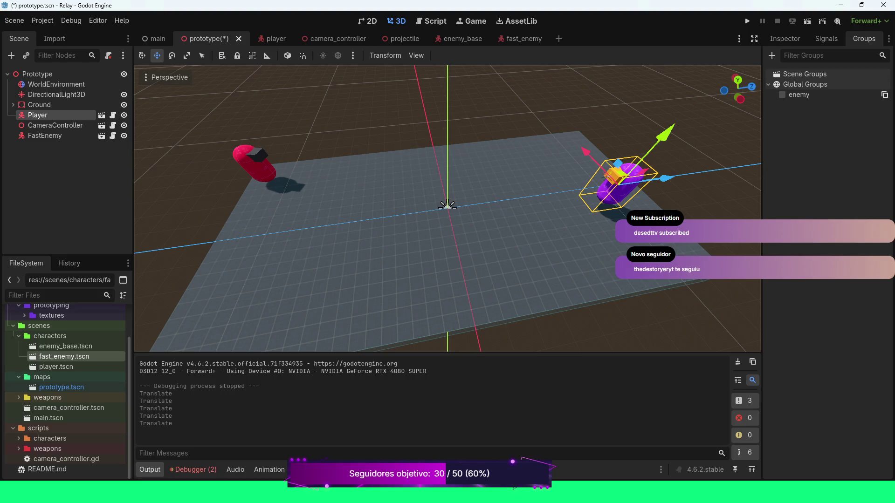
{"action": "key", "text": "F6"}
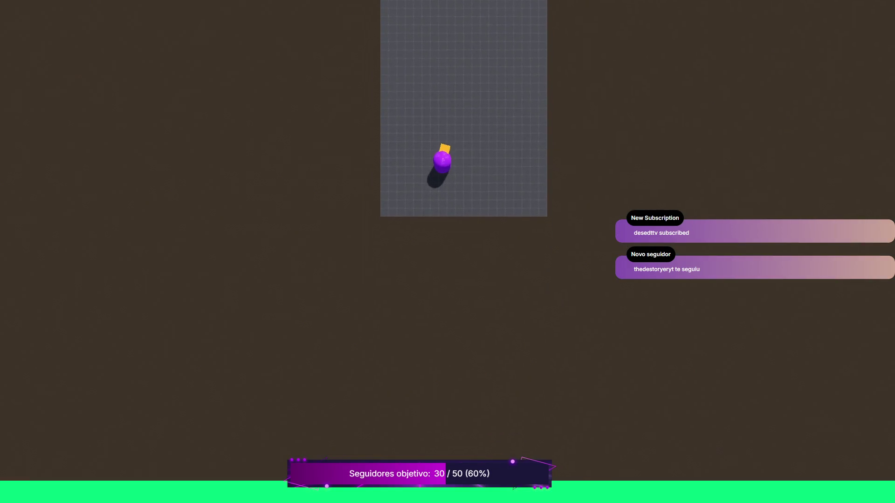
Drive the player up, down, left and right across the grid with WASD
{"action": "key", "text": "w"}
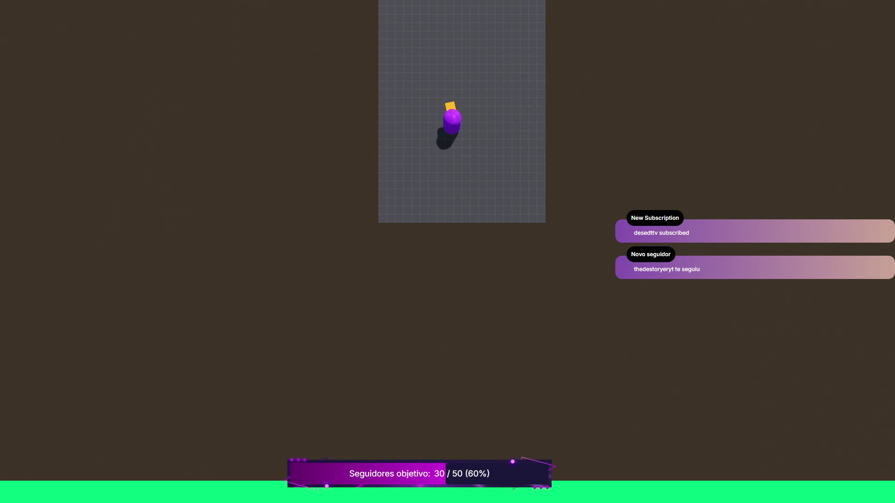
{"action": "key", "text": "w"}
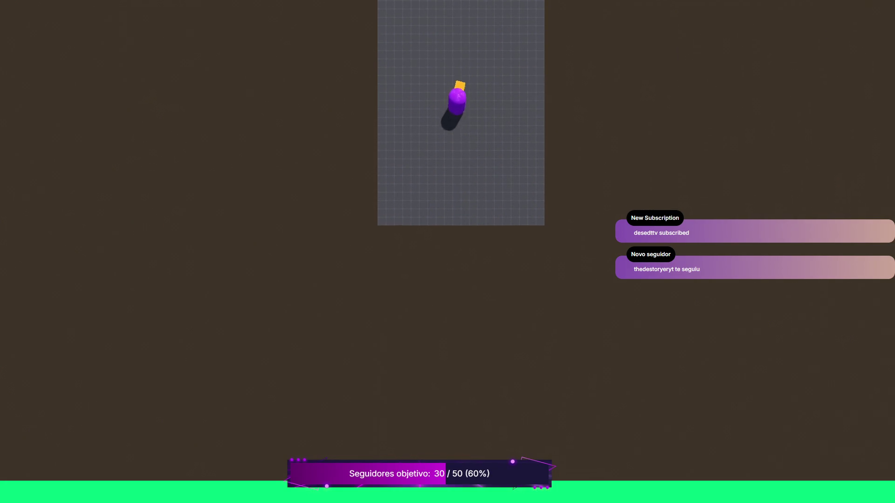
{"action": "key", "text": "s"}
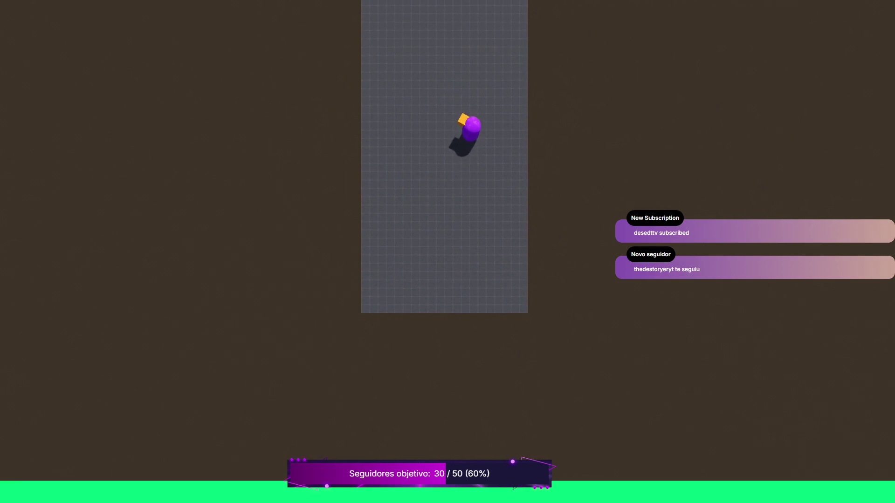
{"action": "key", "text": "w"}
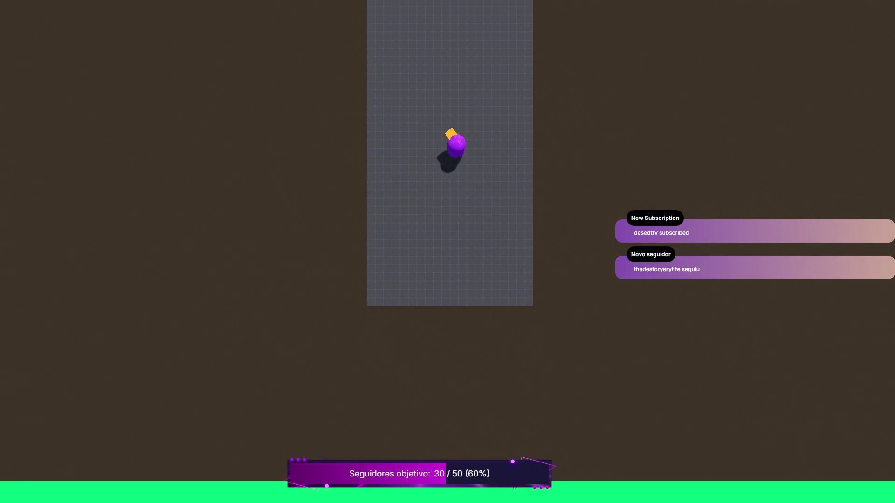
{"action": "key", "text": "w"}
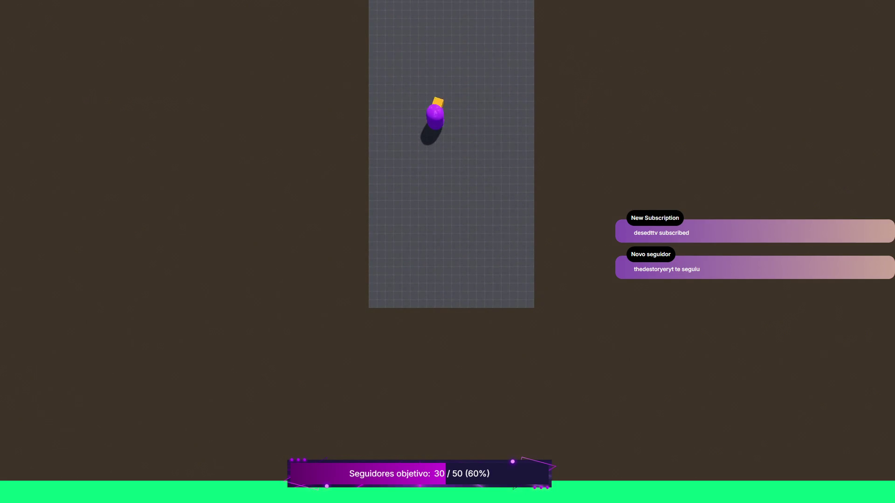
{"action": "key", "text": "d"}
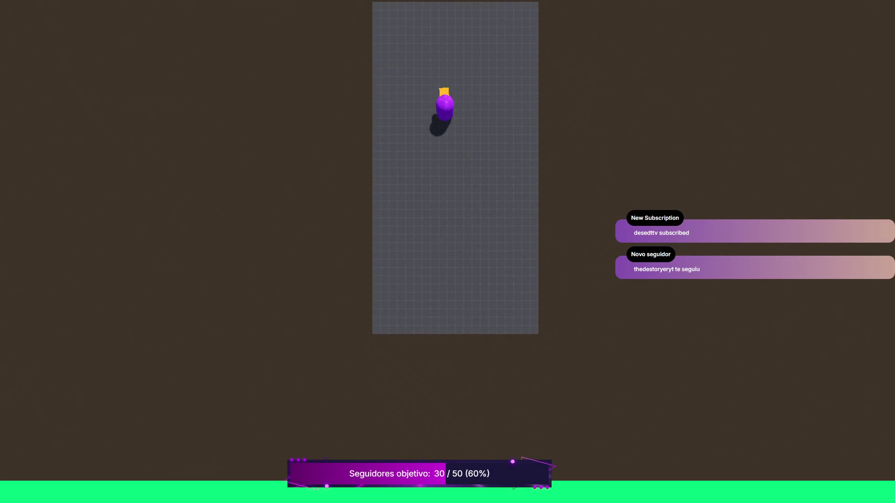
{"action": "key", "text": "s"}
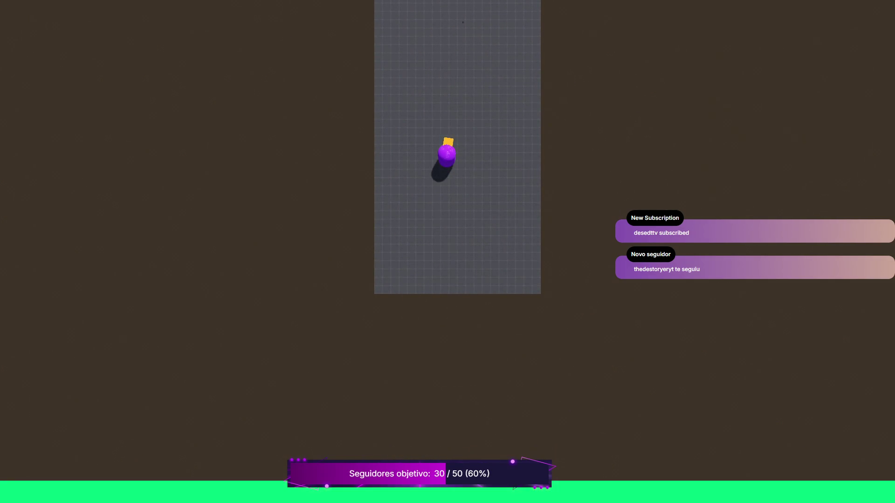
{"action": "key", "text": "a"}
{"action": "key", "text": "d"}
Fire a few rounds of projectiles ahead of the player, then stop the game with F8
{"action": "key", "text": "a"}
{"action": "key", "text": "d"}
{"action": "key", "text": "a"}
{"action": "key", "text": "F8"}
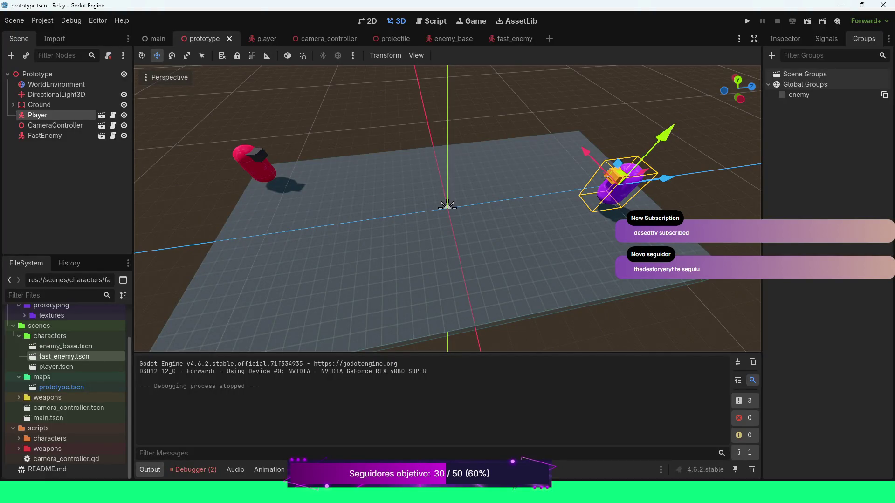
Inspect the fast_enemy.gd and enemy_base scripts, noting the default max_health of 100
{"action": "left_click", "coordinate": [512, 39]}
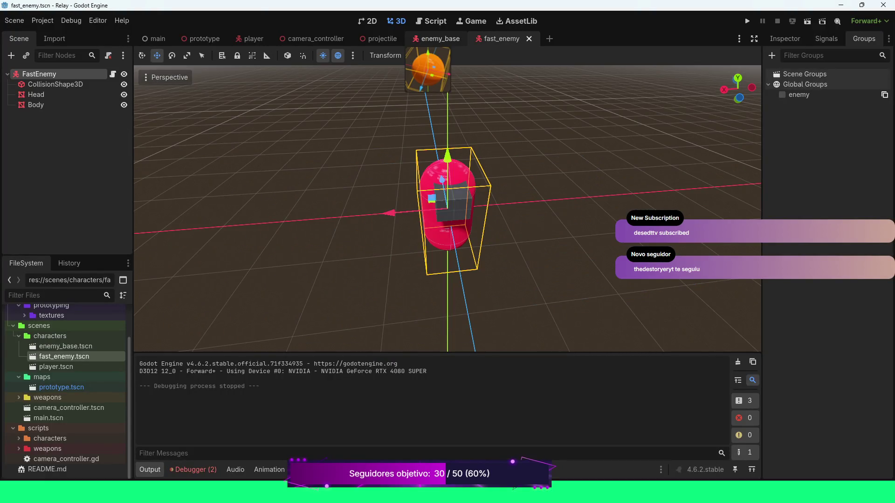
{"action": "left_click", "coordinate": [431, 21]}
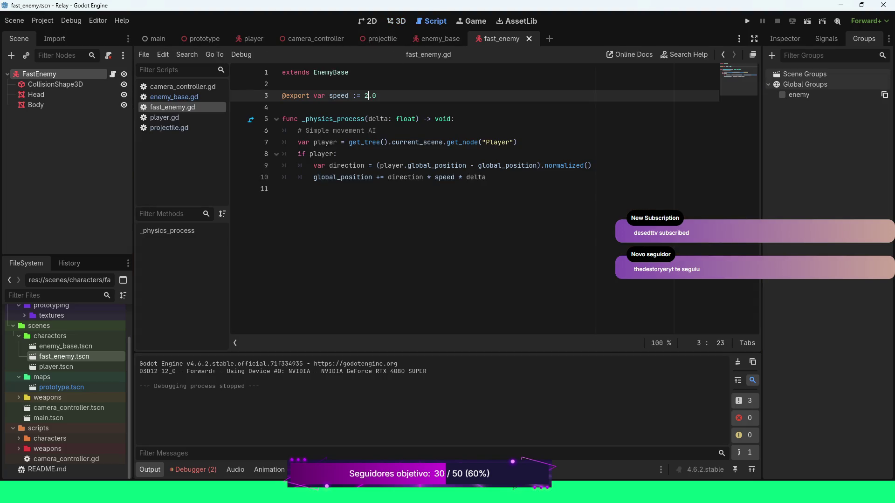
{"action": "left_click", "coordinate": [438, 39]}
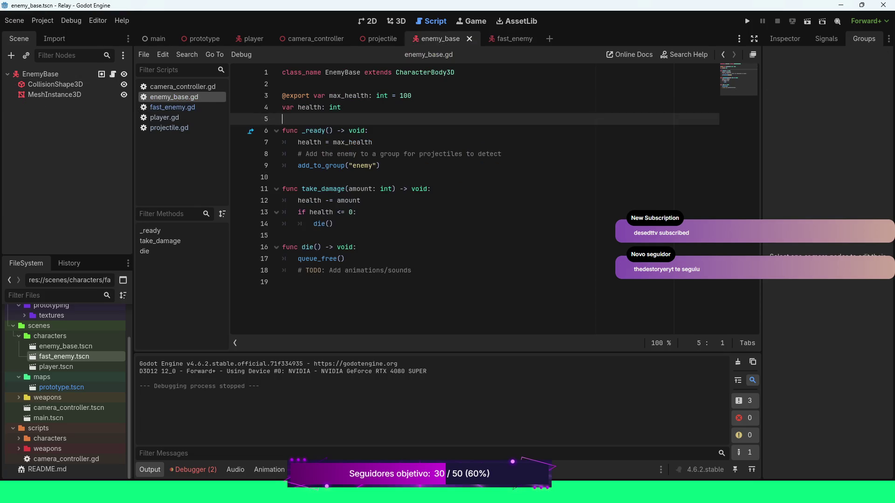
{"action": "left_click", "coordinate": [409, 95]}
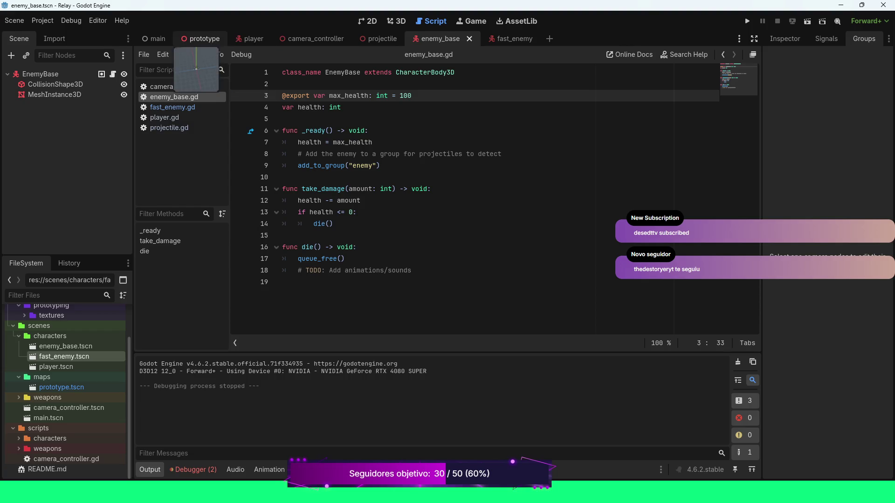
Override the prototype's FastEnemy Max Health to 50, save the scene, and run the game
{"action": "left_click", "coordinate": [203, 38]}
{"action": "left_click", "coordinate": [44, 135]}
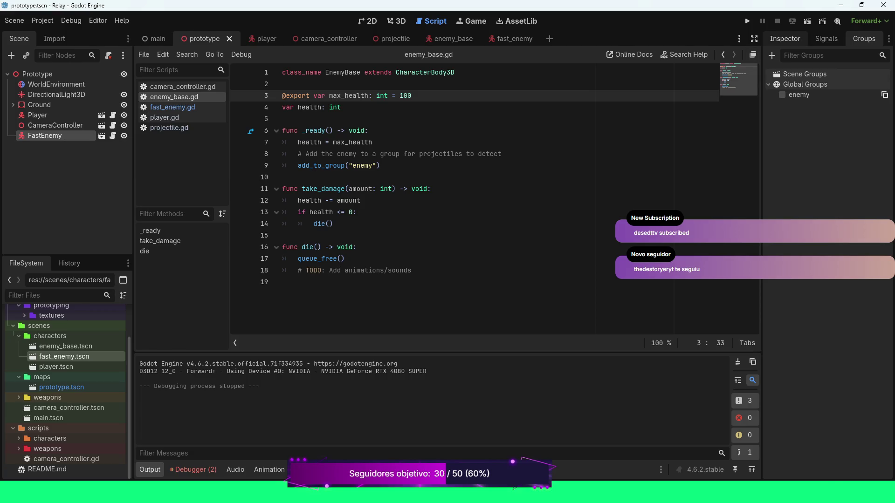
{"action": "left_click", "coordinate": [785, 39]}
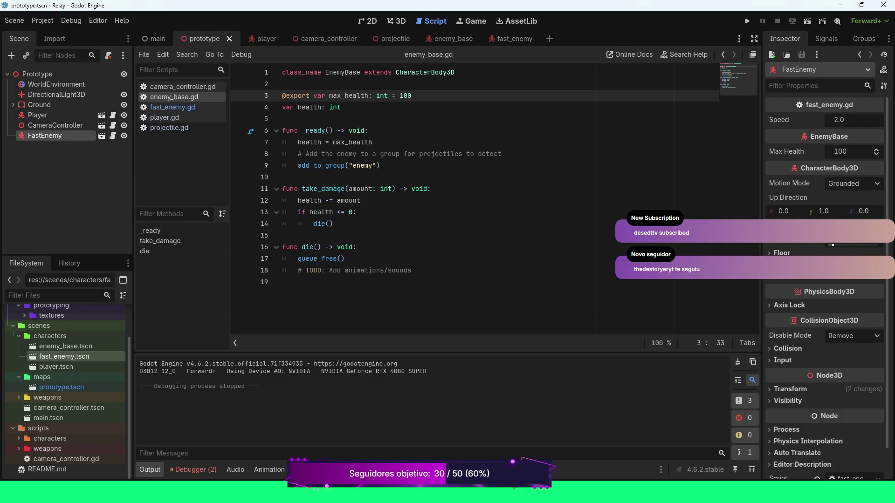
{"action": "left_click", "coordinate": [840, 152]}
{"action": "type", "text": "50"}
{"action": "key", "text": "Return"}
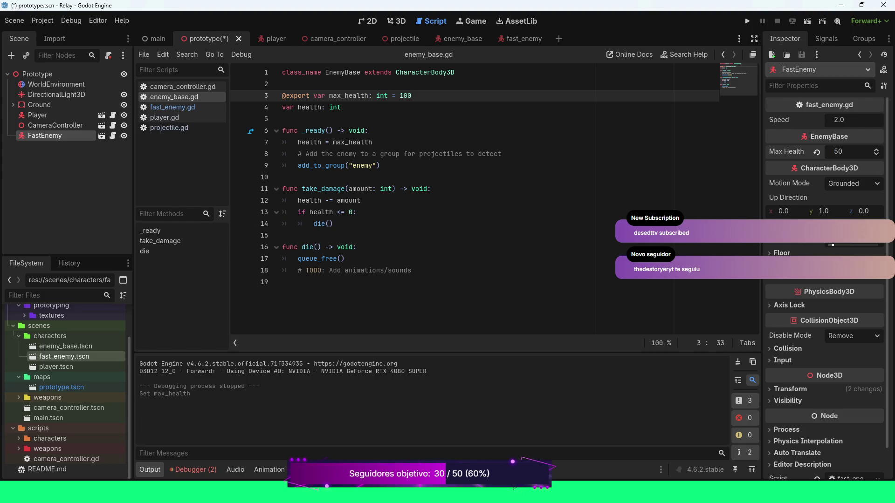
{"action": "key", "text": "ctrl+s"}
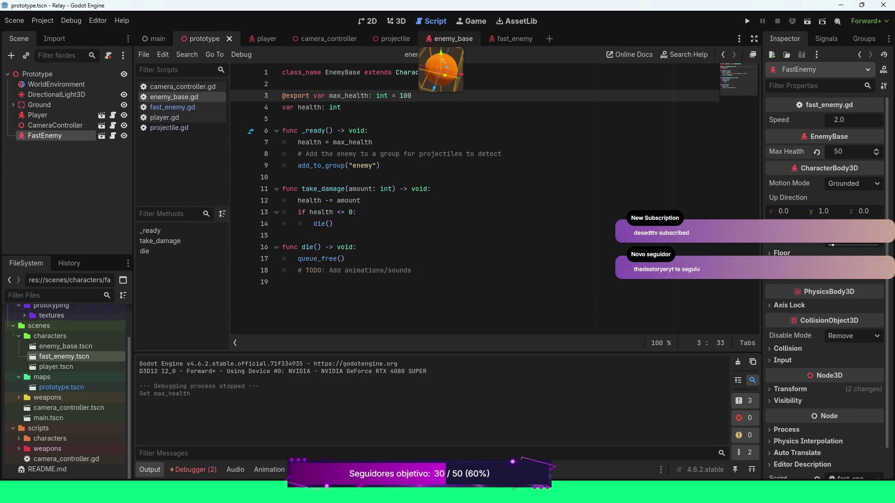
{"action": "key", "text": "F5"}
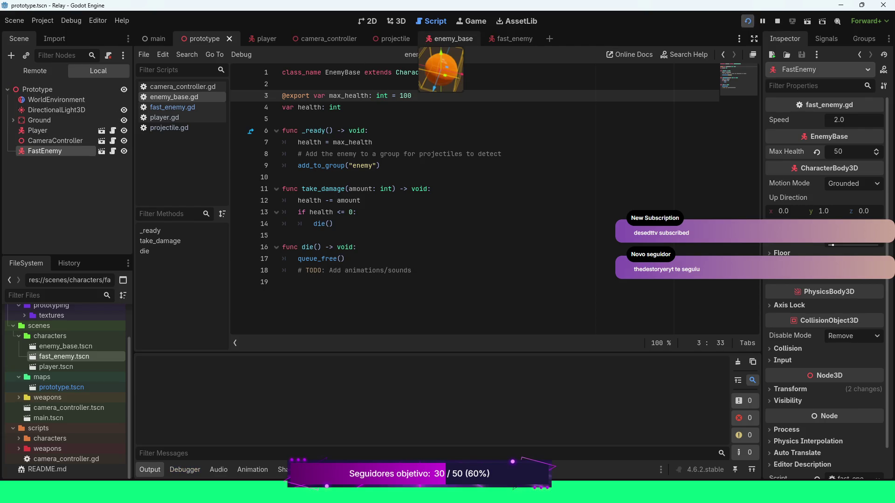
Steer the player around the floor with WASD to test FastEnemy, then stop with F8
{"action": "key", "text": "w"}
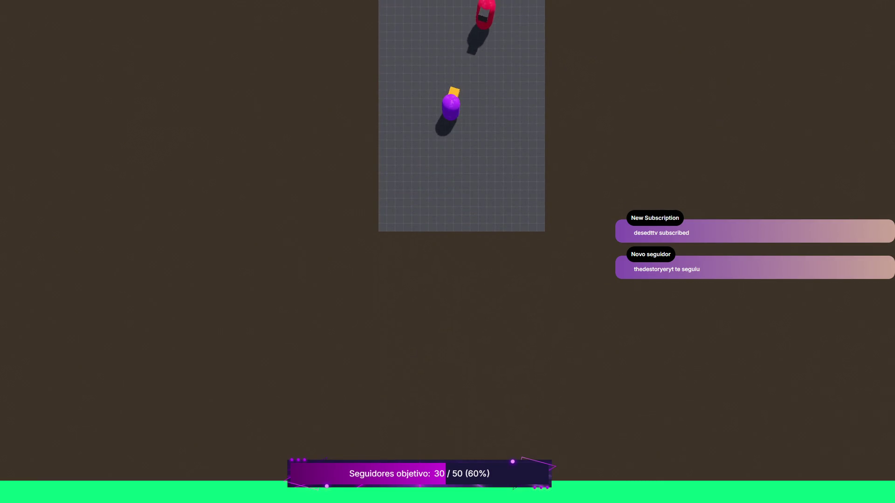
{"action": "key", "text": "a"}
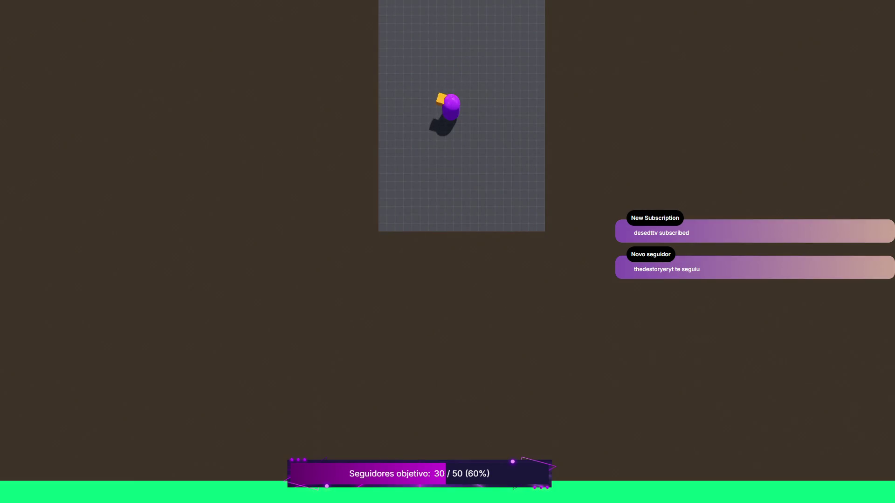
{"action": "key", "text": "w"}
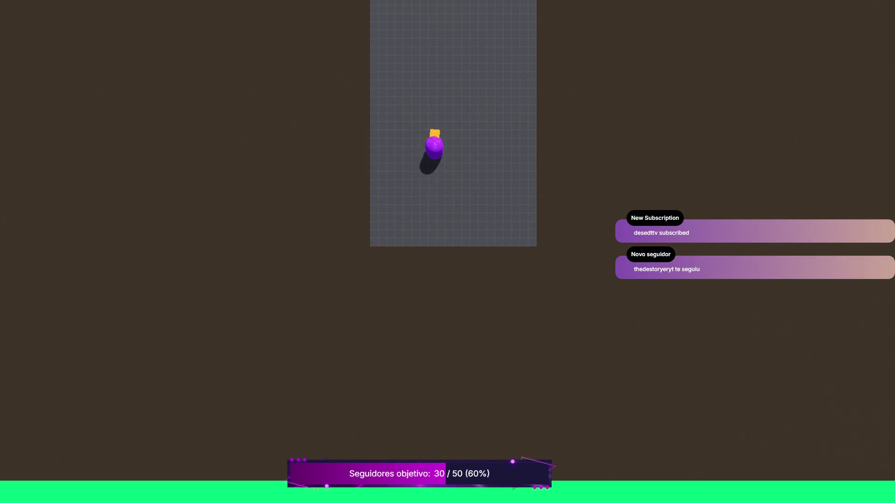
{"action": "key", "text": "s"}
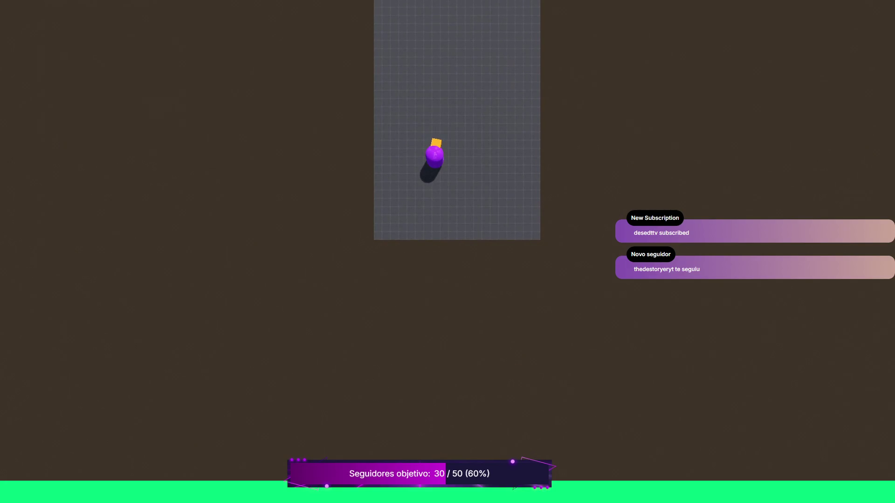
{"action": "key", "text": "w"}
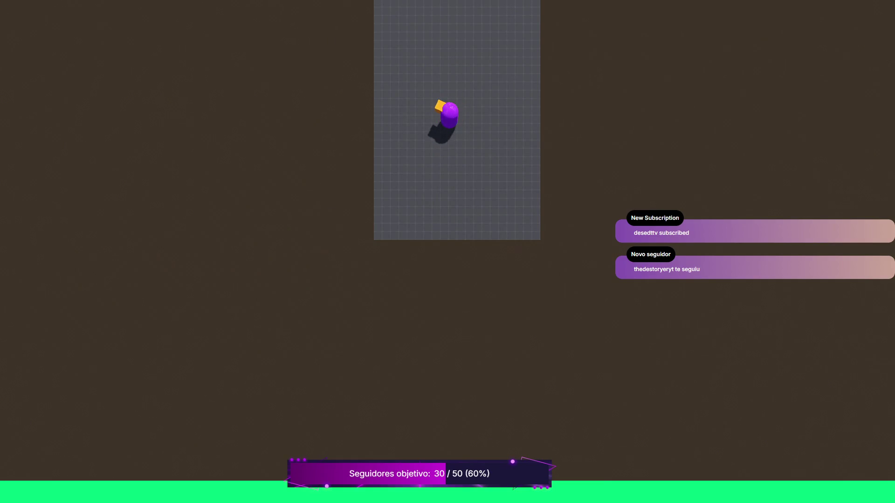
{"action": "key", "text": "d"}
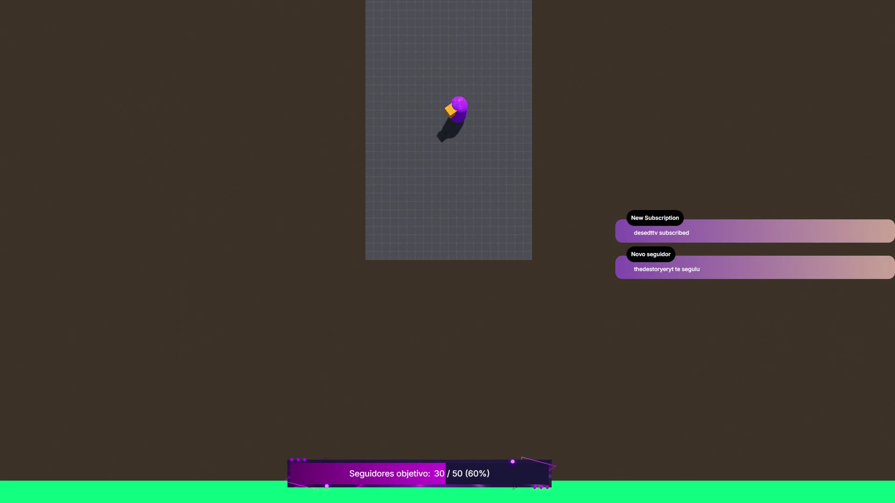
{"action": "key", "text": "F8"}
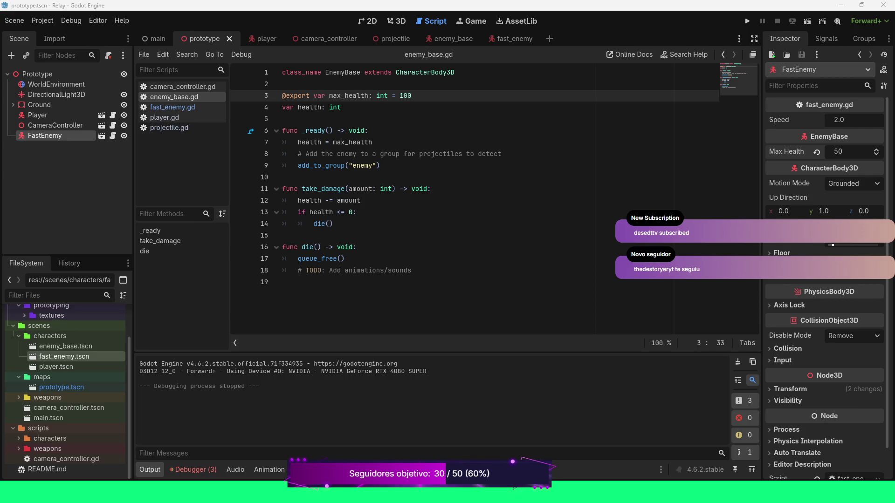
Review the three logged errors in the Debugger's Errors list, then return to the 3D viewport
{"action": "left_click", "coordinate": [193, 469]}
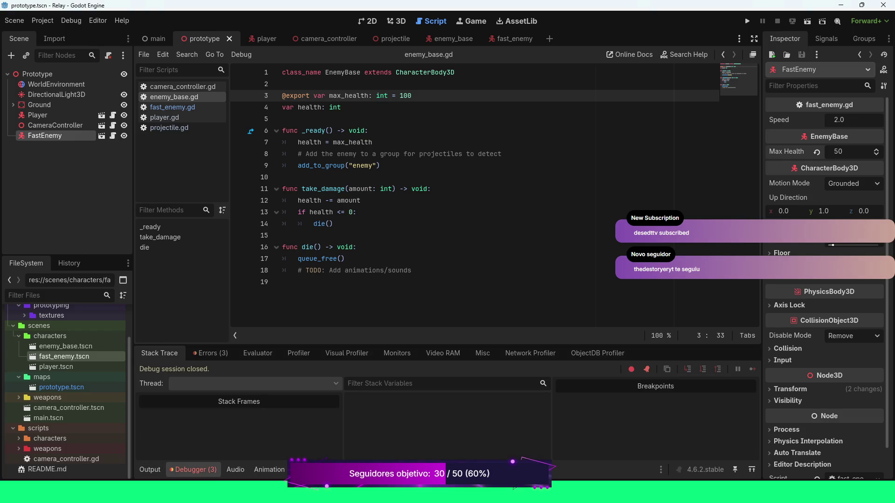
{"action": "left_click", "coordinate": [210, 353]}
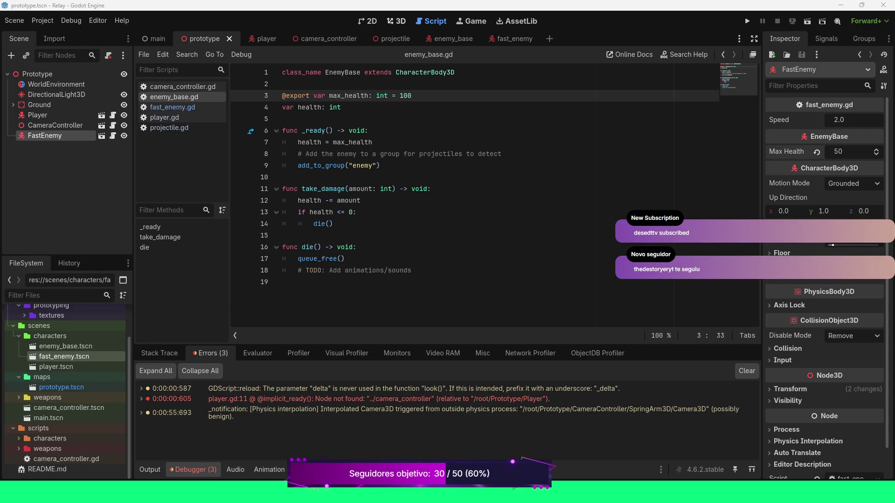
{"action": "left_click", "coordinate": [396, 21]}
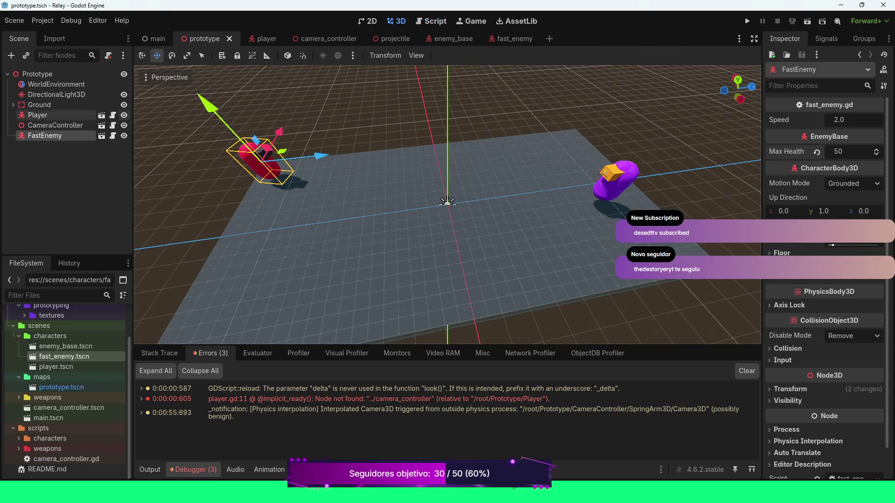
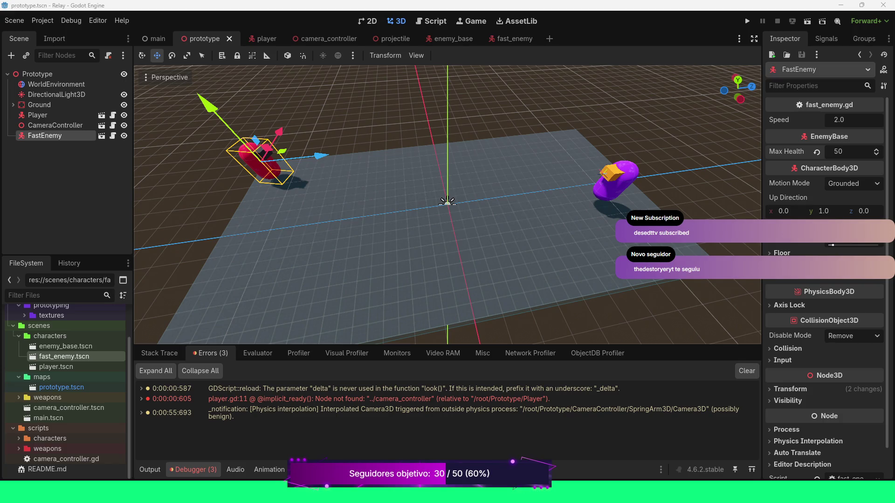
Switch the viewport to Top View, zoom out over the whole level, and select Ground
{"action": "left_click_drag", "start_coordinate": [447, 202], "coordinate": [447, 201]}
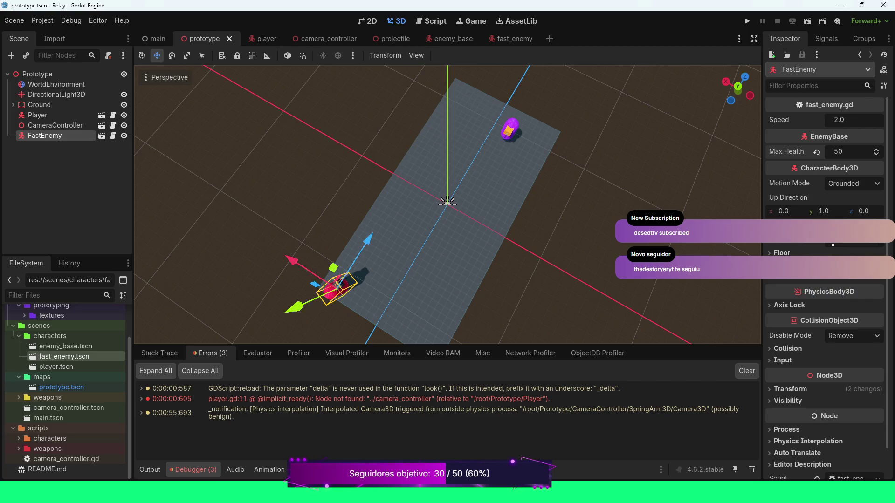
{"action": "left_click", "coordinate": [168, 77]}
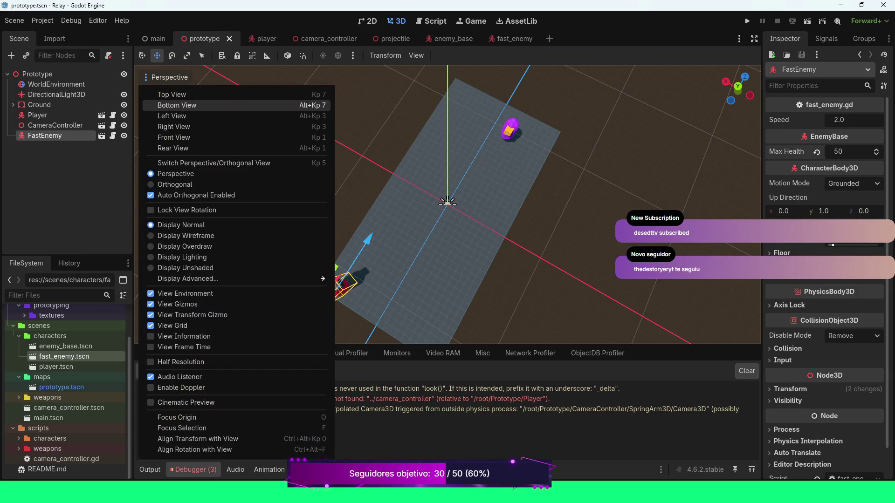
{"action": "left_click", "coordinate": [186, 92]}
{"action": "scroll", "coordinate": [447, 205], "scroll_direction": "down", "scroll_amount": 3}
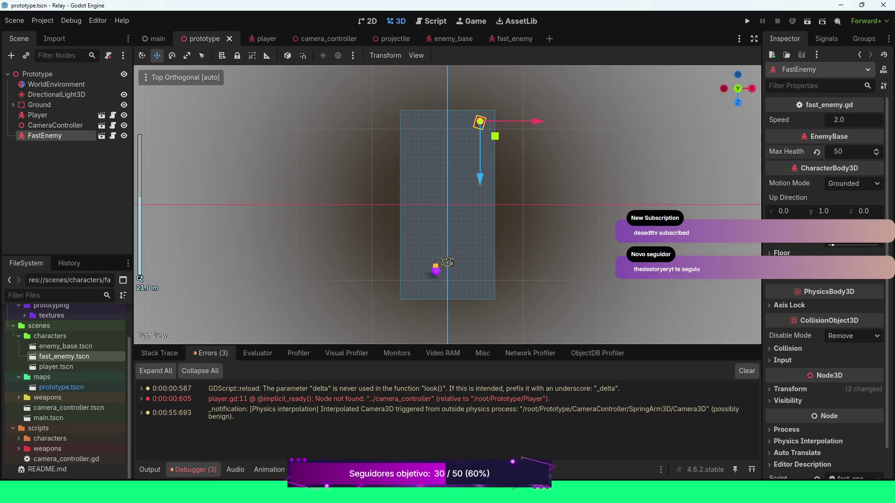
{"action": "left_click", "coordinate": [42, 105]}
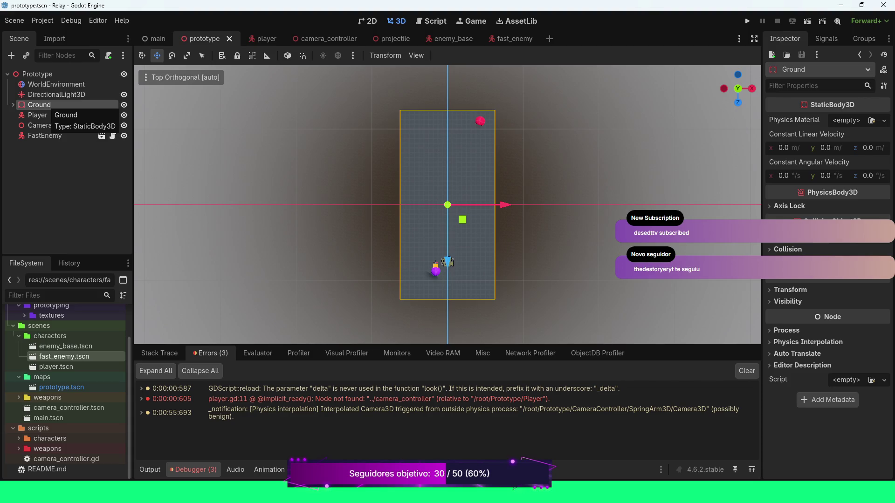
Duplicate Ground as Ground2 and drag it right beside the original floor
{"action": "key", "text": "ctrl+d"}
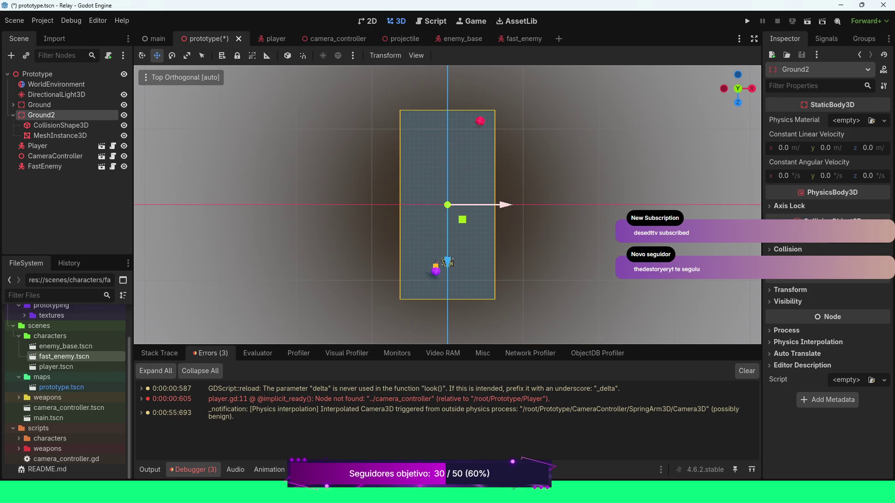
{"action": "left_click_drag", "start_coordinate": [504, 204], "coordinate": [599, 205]}
{"action": "scroll", "coordinate": [599, 204], "scroll_direction": "up", "scroll_amount": 10}
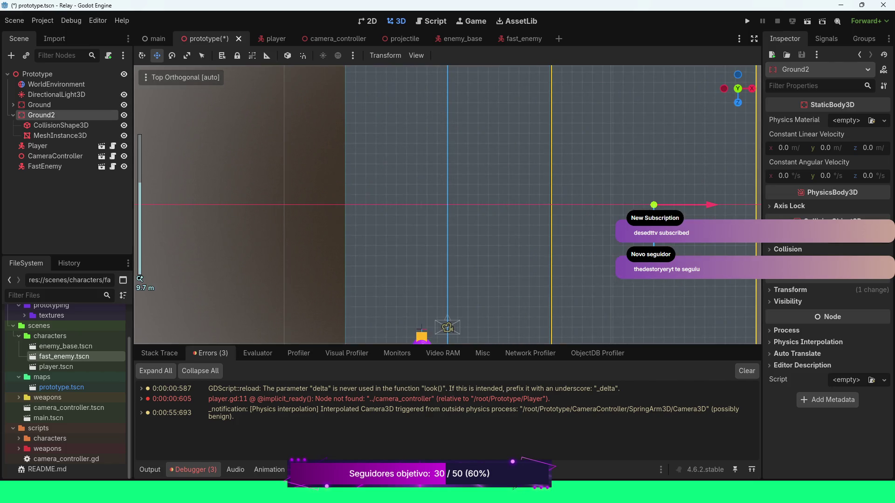
{"action": "scroll", "coordinate": [599, 204], "scroll_direction": "up", "scroll_amount": 3}
{"action": "scroll", "coordinate": [599, 204], "scroll_direction": "down", "scroll_amount": 3}
{"action": "left_click_drag", "start_coordinate": [690, 204], "coordinate": [689, 205]}
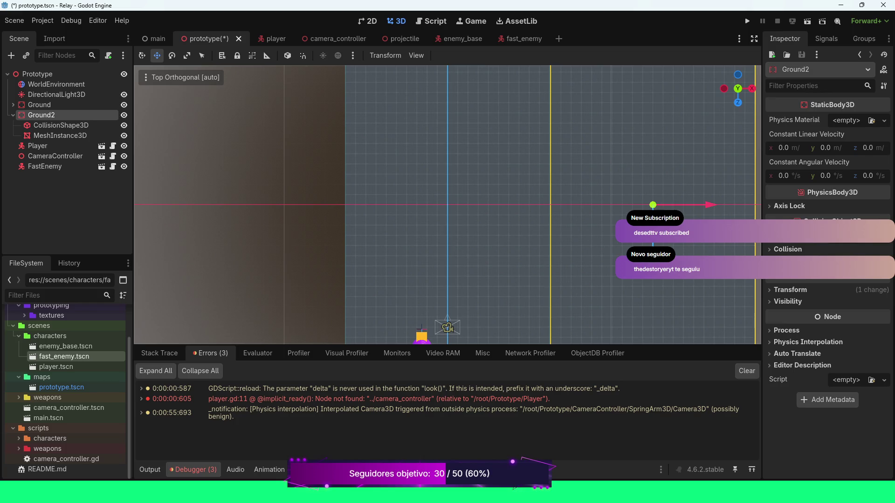
{"action": "scroll", "coordinate": [139, 278], "scroll_direction": "down", "scroll_amount": 6}
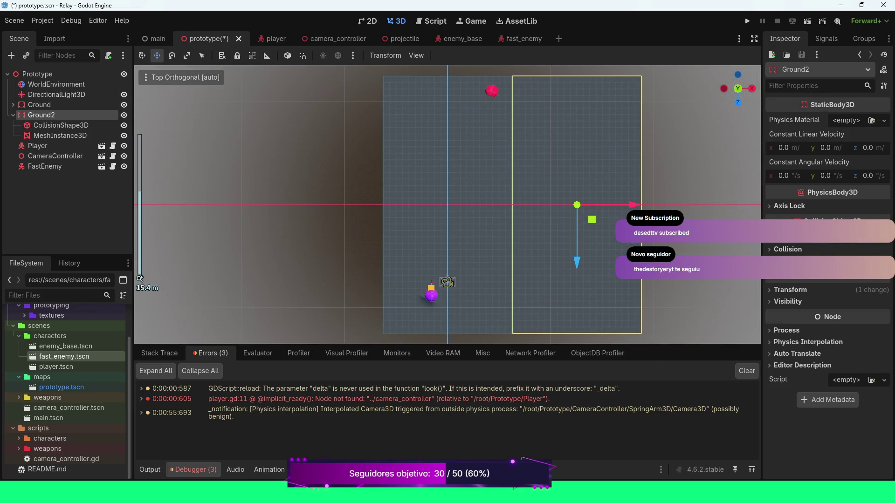
Set Ground2's Transform X position to exactly 10 in the Inspector
{"action": "left_click", "coordinate": [787, 290]}
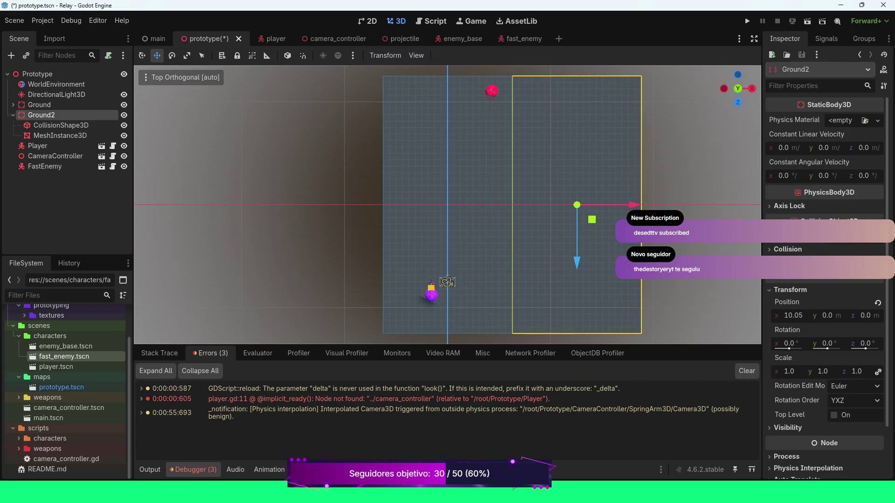
{"action": "left_click", "coordinate": [793, 316]}
{"action": "type", "text": "10"}
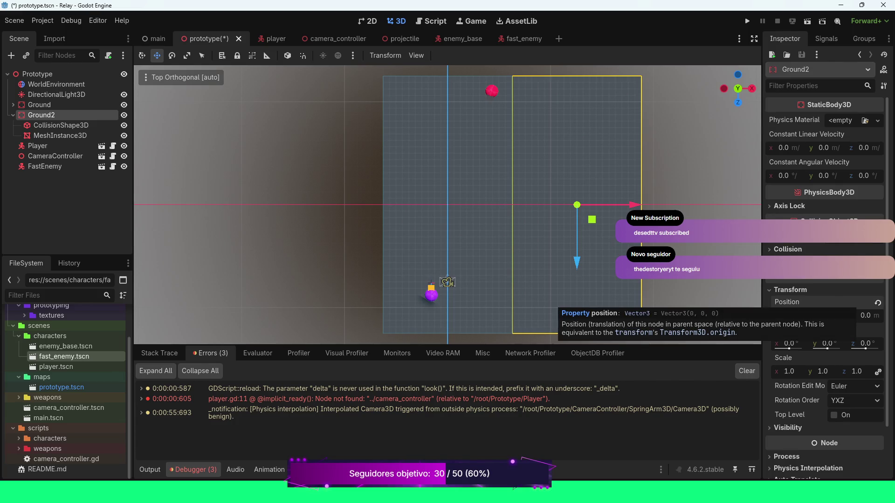
{"action": "key", "text": "Return"}
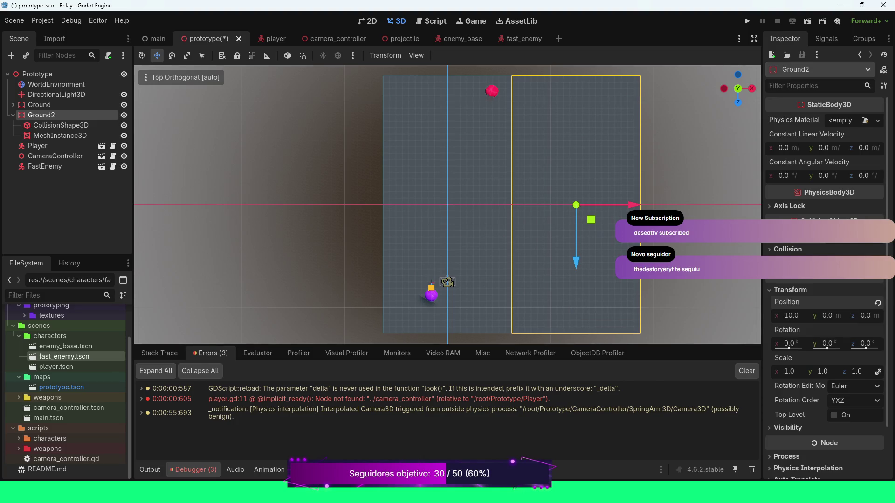
{"action": "key", "text": "Escape"}
{"action": "scroll", "coordinate": [448, 205], "scroll_direction": "down", "scroll_amount": 4}
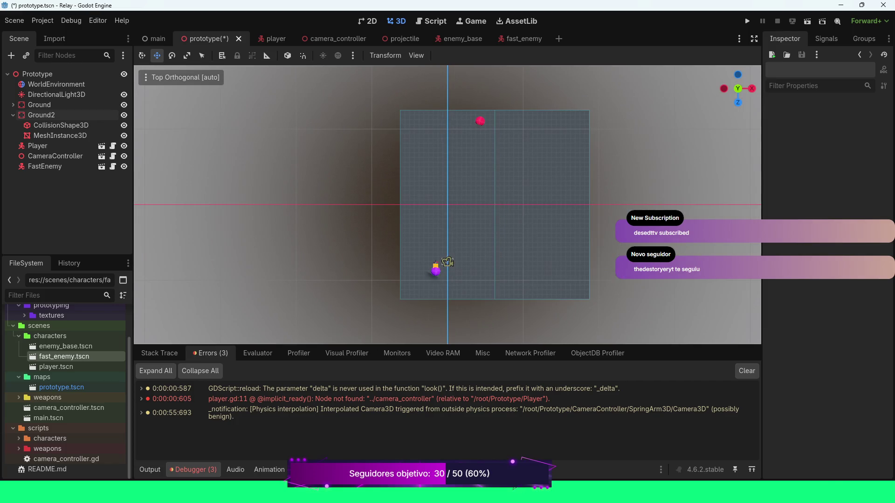
Move FastEnemy right onto the new floor half and shift the Player slightly left and down
{"action": "left_click", "coordinate": [480, 121]}
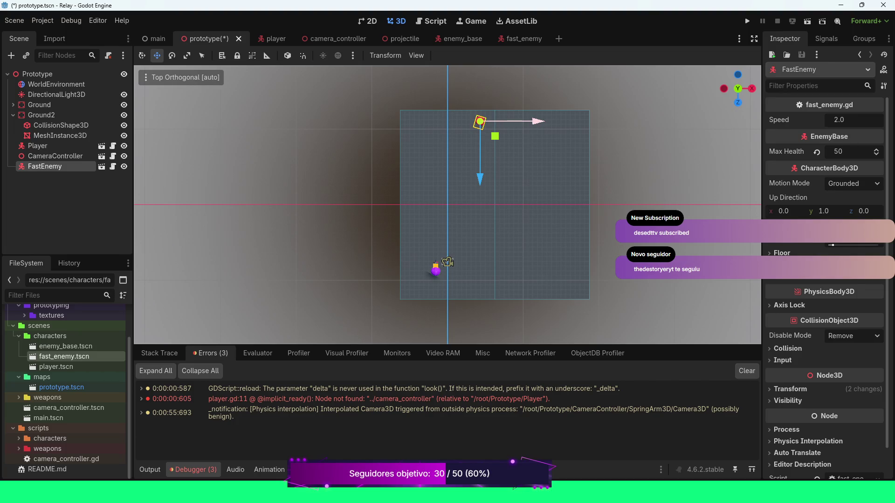
{"action": "left_click_drag", "start_coordinate": [531, 121], "coordinate": [599, 121]}
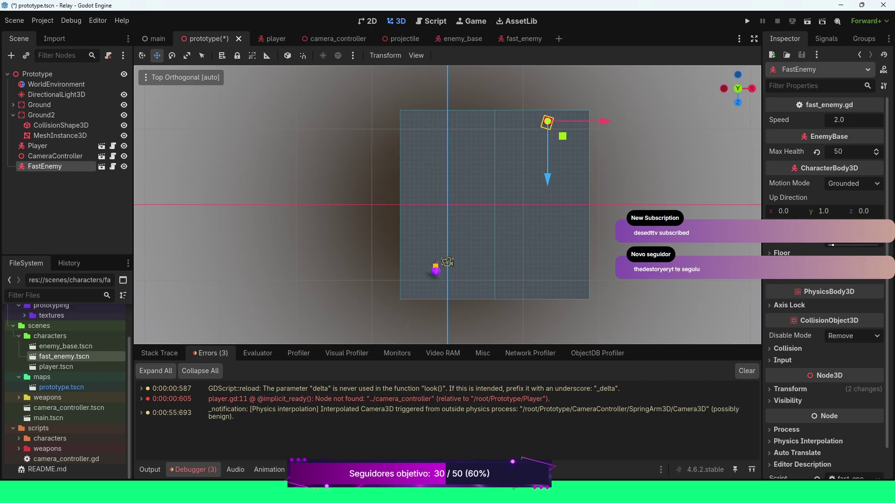
{"action": "left_click", "coordinate": [435, 270]}
{"action": "left_click_drag", "start_coordinate": [492, 270], "coordinate": [473, 270]}
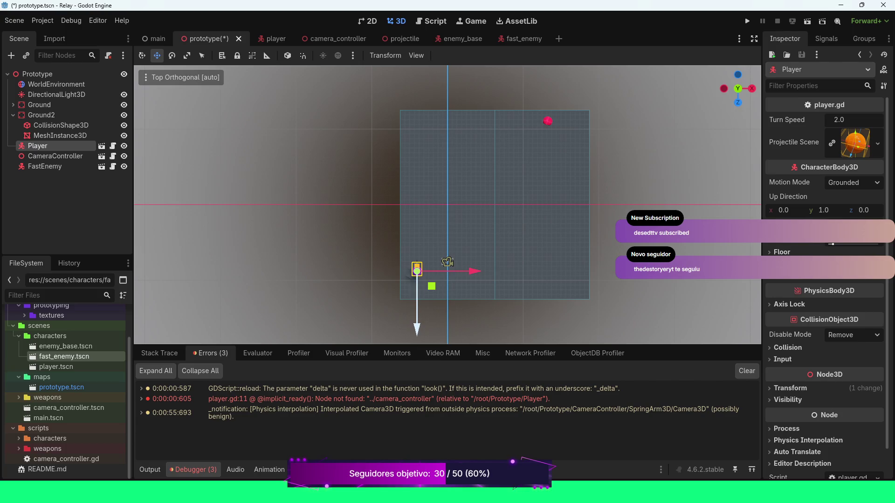
{"action": "left_click_drag", "start_coordinate": [417, 329], "coordinate": [416, 342]}
{"action": "scroll", "coordinate": [447, 205], "scroll_direction": "down", "scroll_amount": 4}
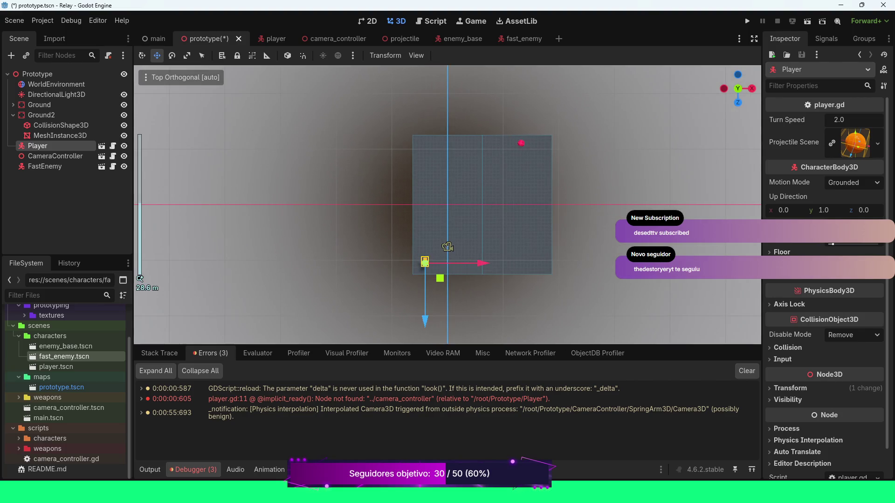
Duplicate Ground's floor mesh and drag the copy below the original floor
{"action": "left_click", "coordinate": [438, 233]}
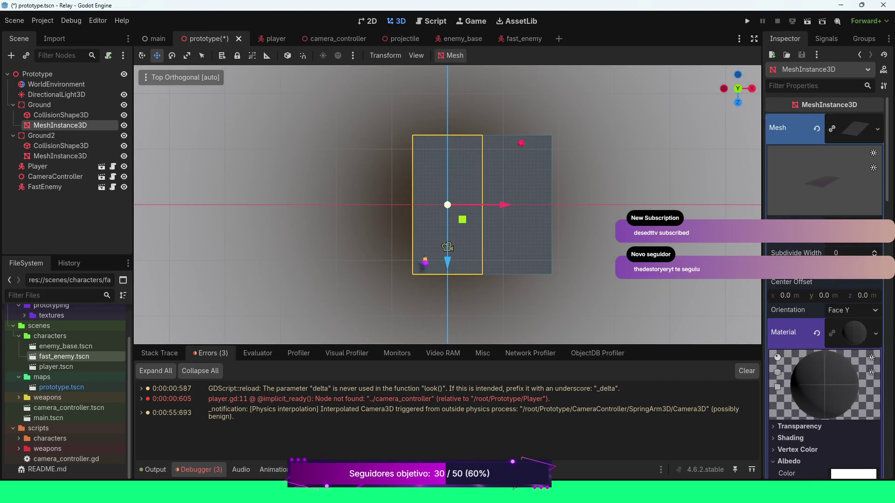
{"action": "left_click", "coordinate": [522, 224]}
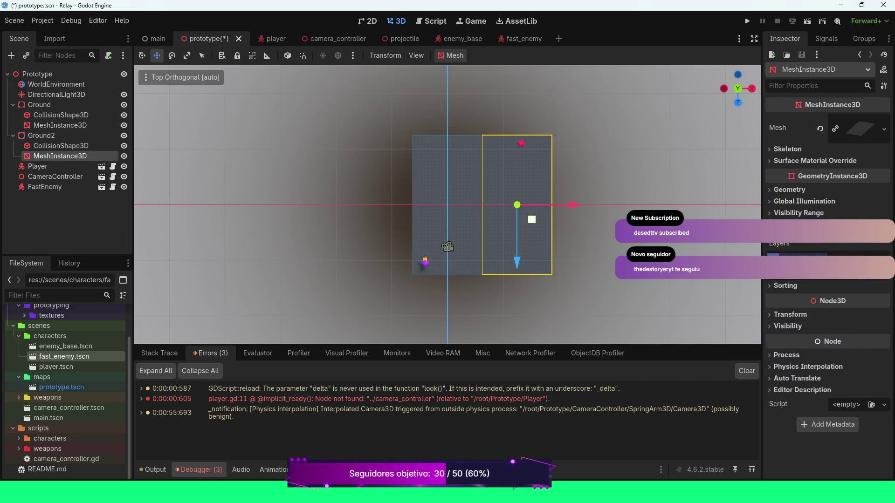
{"action": "left_click", "coordinate": [447, 247]}
{"action": "key", "text": "ctrl+d"}
{"action": "left_click_drag", "start_coordinate": [448, 262], "coordinate": [447, 330]}
{"action": "scroll", "coordinate": [448, 265], "scroll_direction": "down", "scroll_amount": 2}
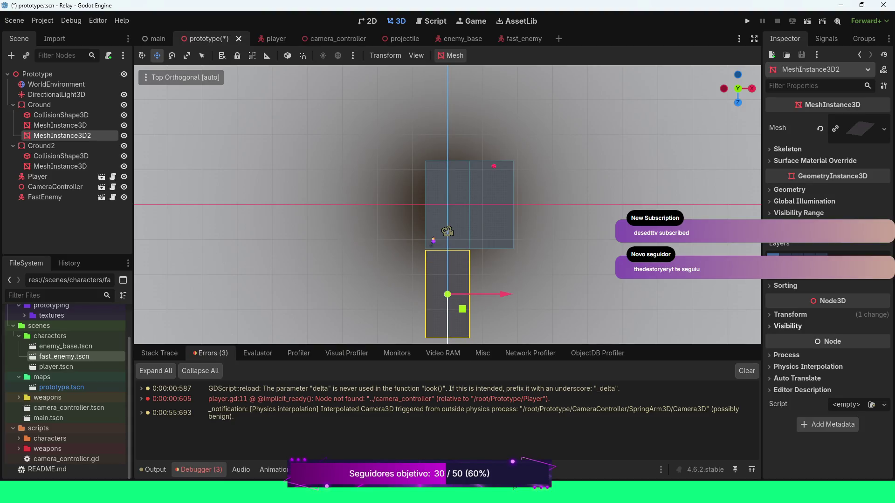
Set the mesh copy's Z position to 20 and run the game with F5
{"action": "left_click", "coordinate": [869, 340]}
{"action": "type", "text": "20"}
{"action": "key", "text": "Return"}
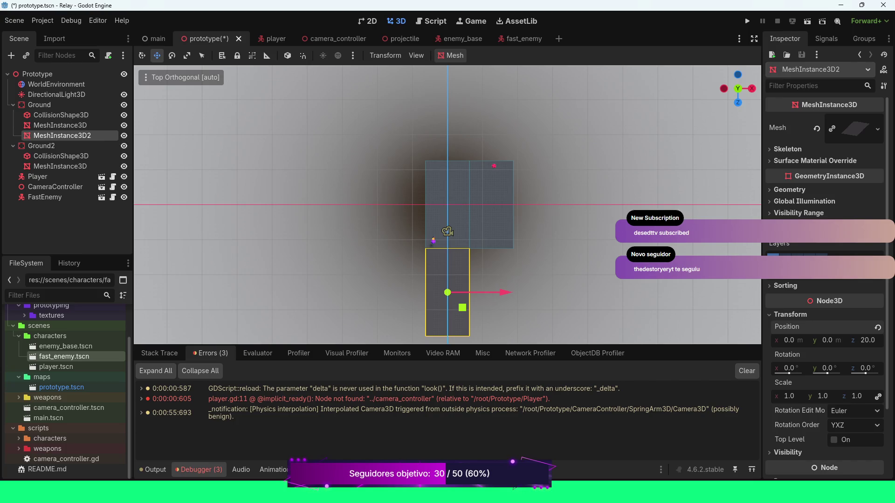
{"action": "scroll", "coordinate": [447, 205], "scroll_direction": "down", "scroll_amount": 2}
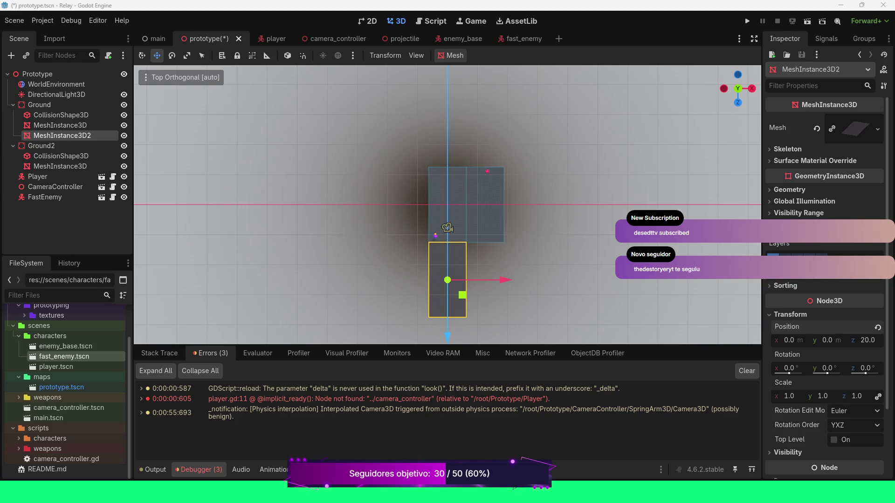
{"action": "key", "text": "F5"}
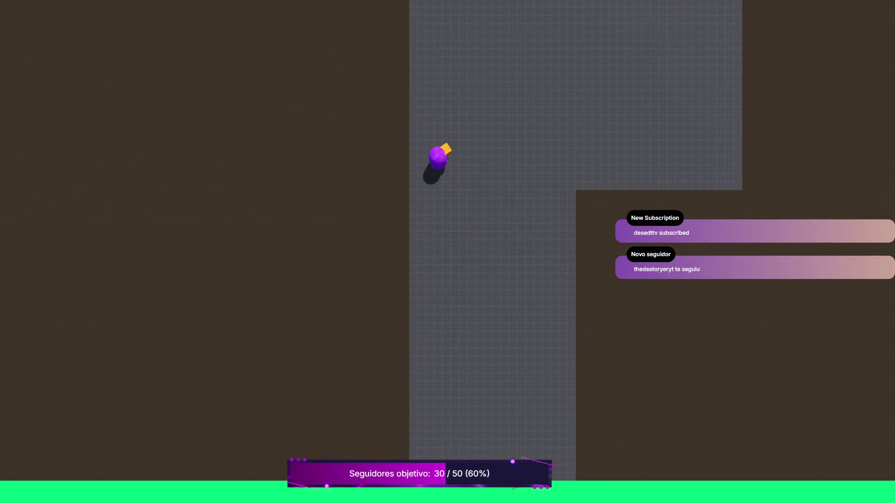
Walk the player with WASD past the red enemy and down the lower floor, then stop the game
{"action": "key", "text": "w"}
{"action": "key", "text": "d"}
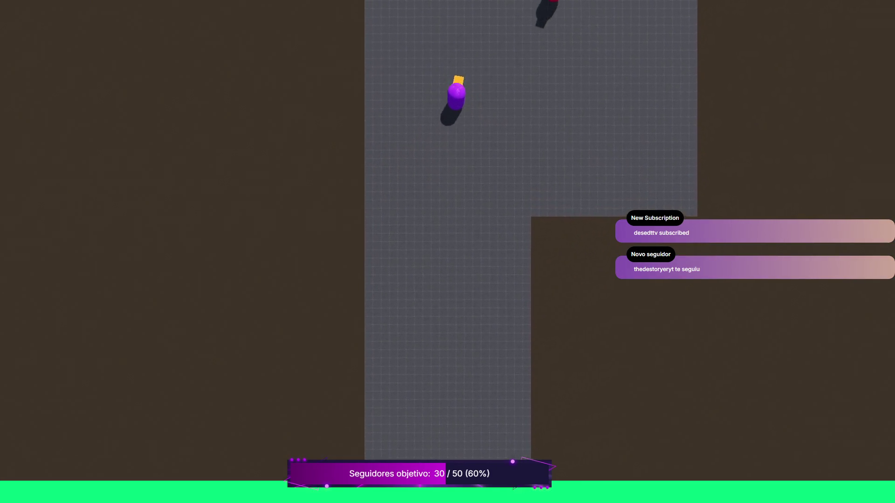
{"action": "key", "text": "a"}
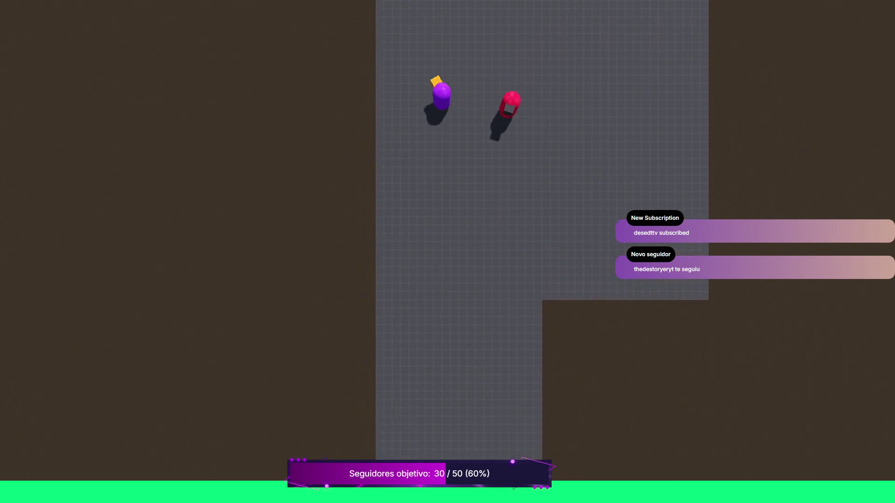
{"action": "key", "text": "d"}
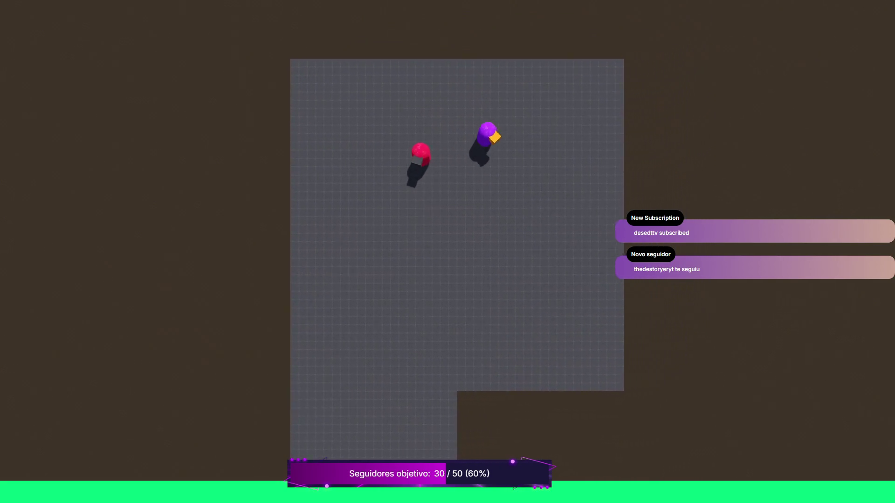
{"action": "key", "text": "s"}
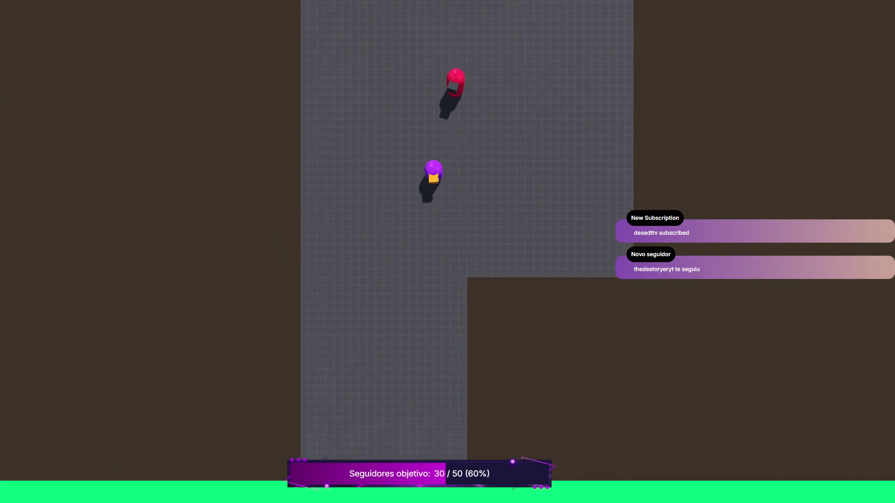
{"action": "key", "text": "s"}
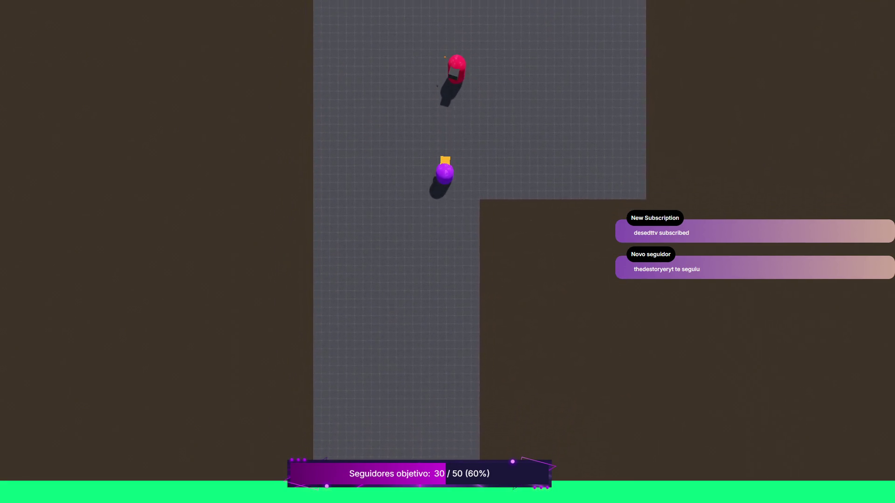
{"action": "key", "text": "s"}
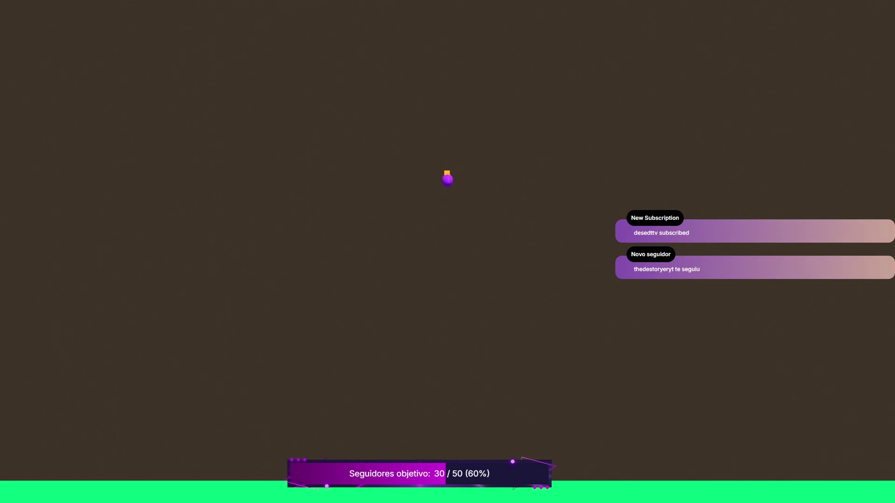
{"action": "key", "text": "F8"}
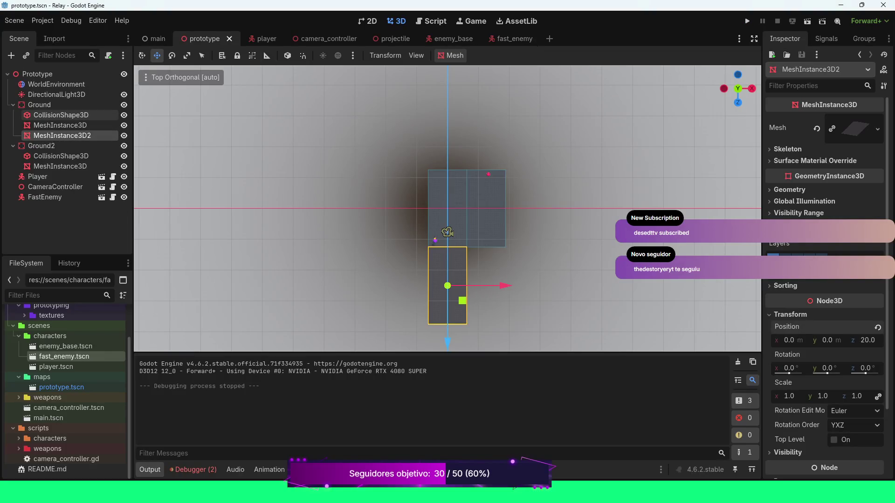
Delete MeshInstance3D2 from Ground and collapse the Ground and Ground2 branches
{"action": "left_click", "coordinate": [60, 115]}
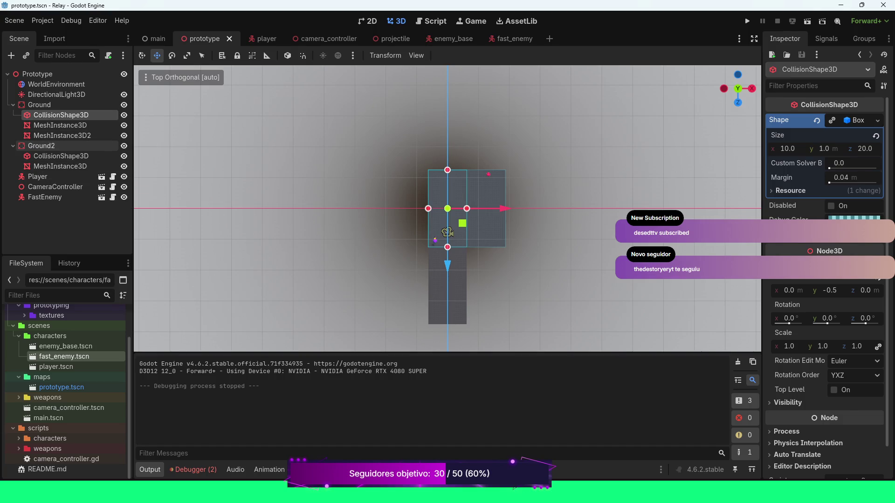
{"action": "left_click", "coordinate": [75, 136]}
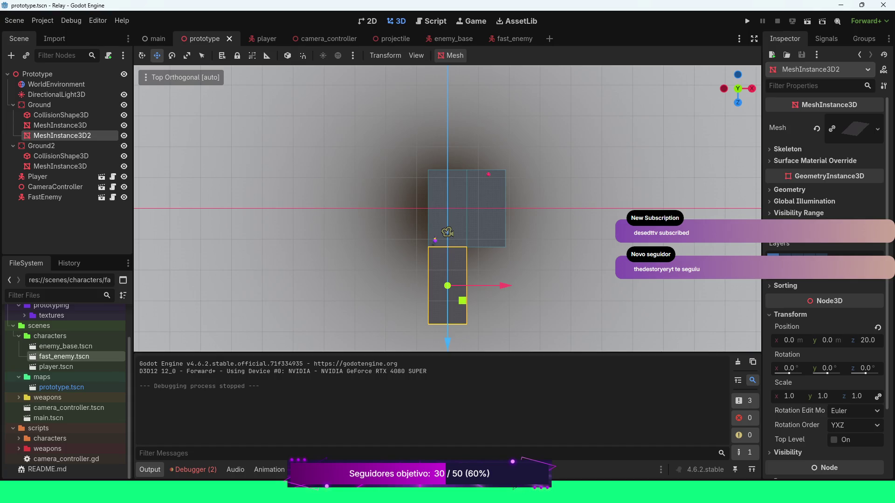
{"action": "key", "text": "Delete"}
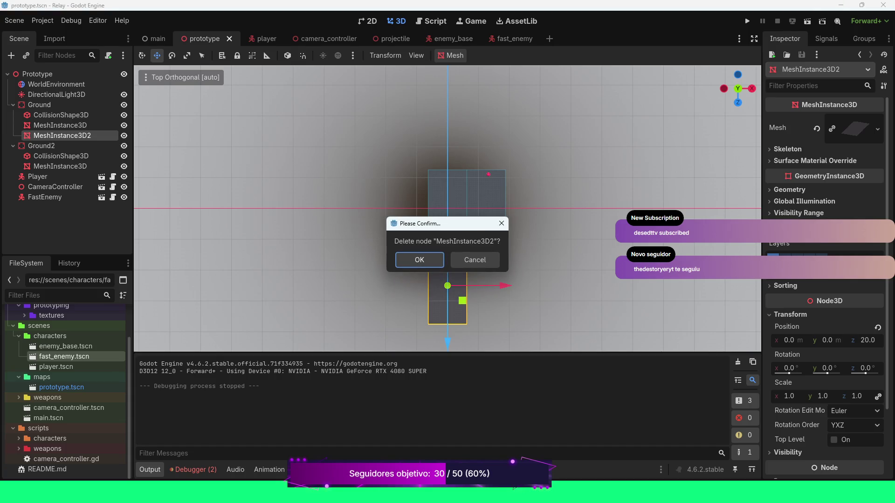
{"action": "key", "text": "Return"}
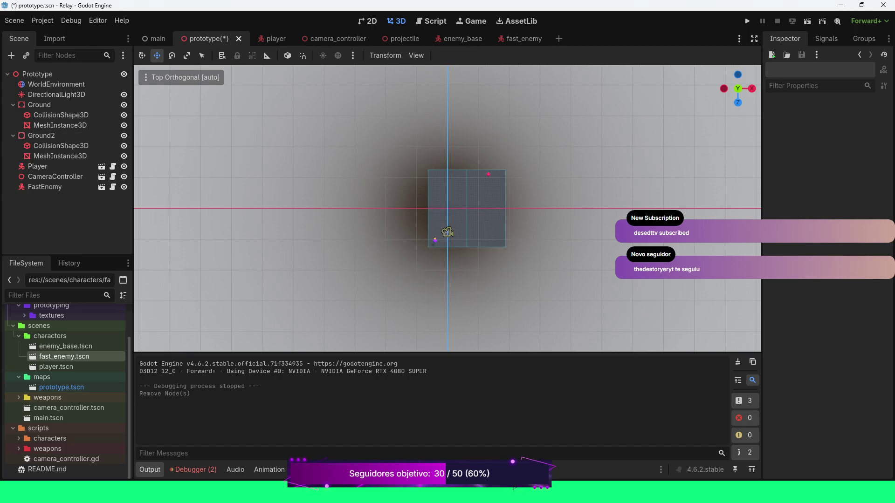
{"action": "left_click", "coordinate": [13, 135]}
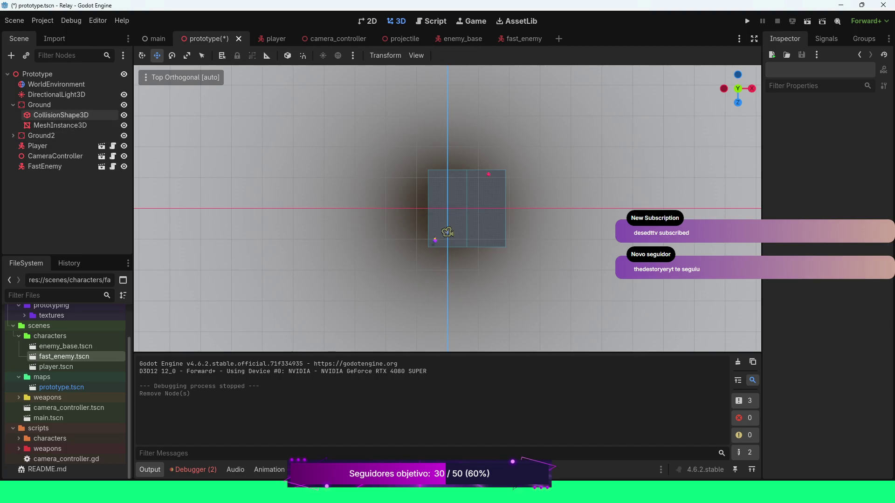
{"action": "left_click", "coordinate": [13, 104]}
{"action": "left_click", "coordinate": [39, 105]}
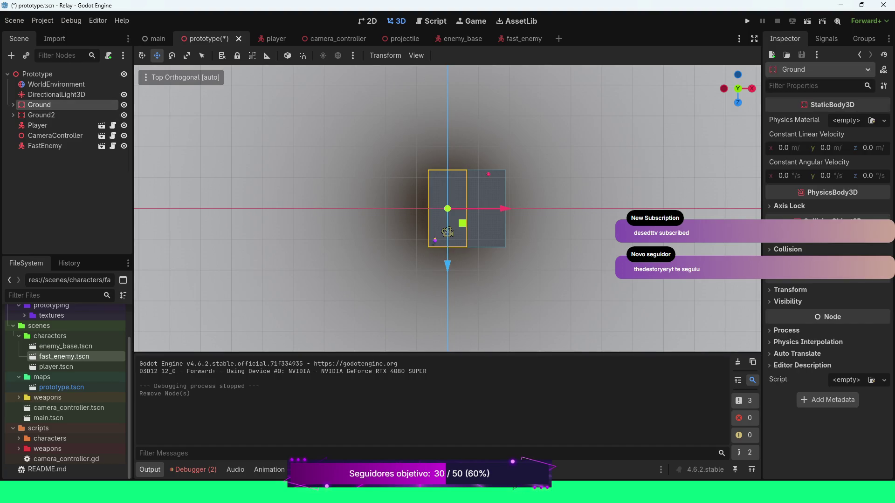
Duplicate Ground as Ground3 and set its Z position to 20 below the original floor
{"action": "key", "text": "ctrl+d"}
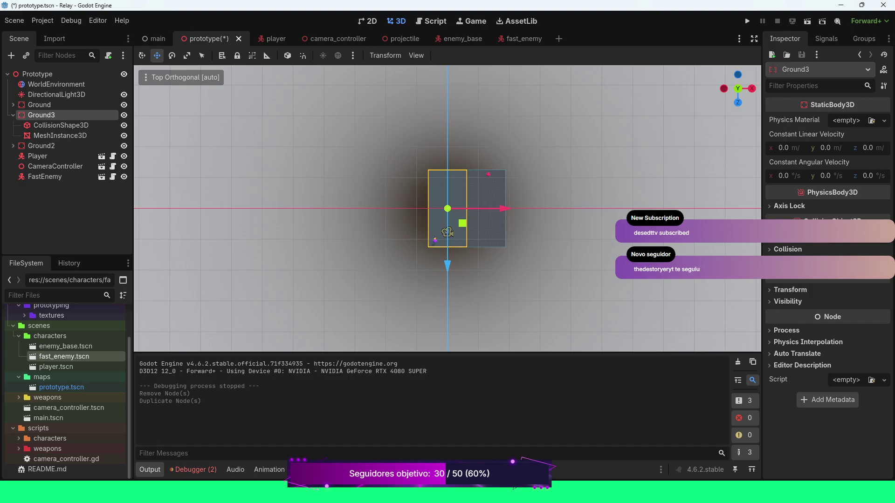
{"action": "left_click_drag", "start_coordinate": [447, 267], "coordinate": [447, 344]}
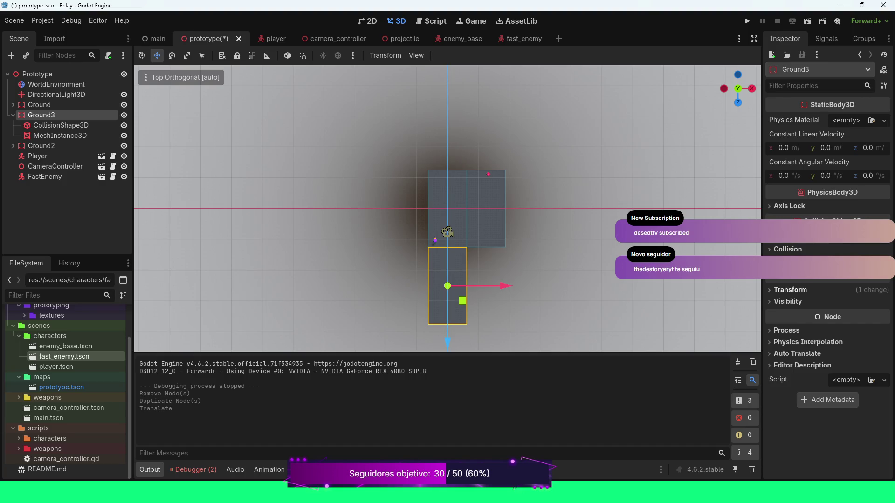
{"action": "left_click", "coordinate": [790, 289]}
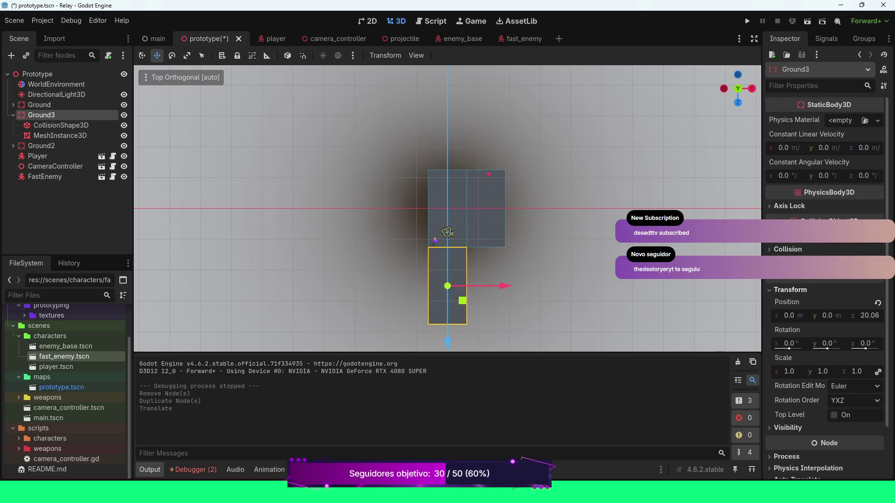
{"action": "left_click", "coordinate": [869, 316]}
{"action": "type", "text": "20"}
{"action": "key", "text": "Return"}
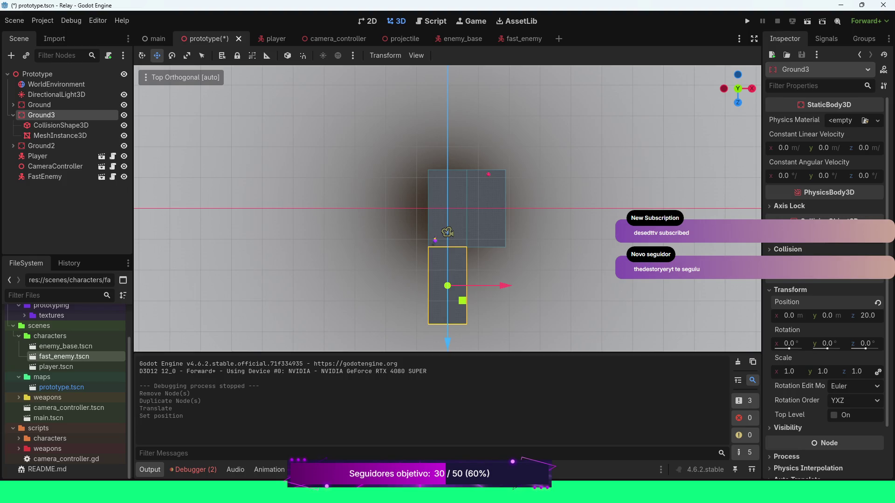
{"action": "scroll", "coordinate": [448, 208], "scroll_direction": "up", "scroll_amount": 5}
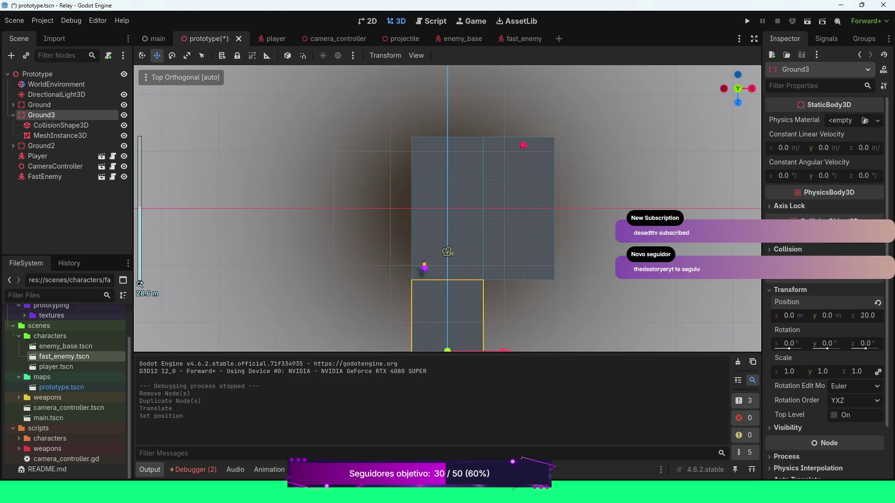
{"action": "scroll", "coordinate": [448, 209], "scroll_direction": "down", "scroll_amount": 1}
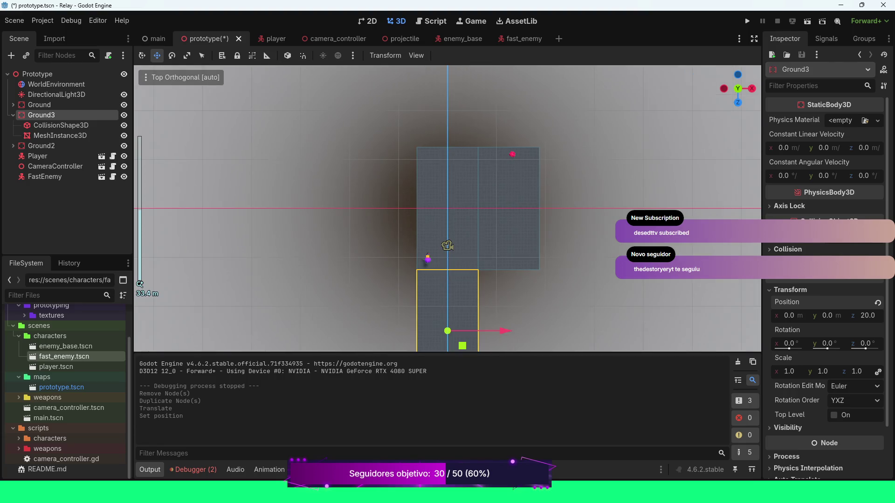
{"action": "scroll", "coordinate": [447, 208], "scroll_direction": "down", "scroll_amount": 2}
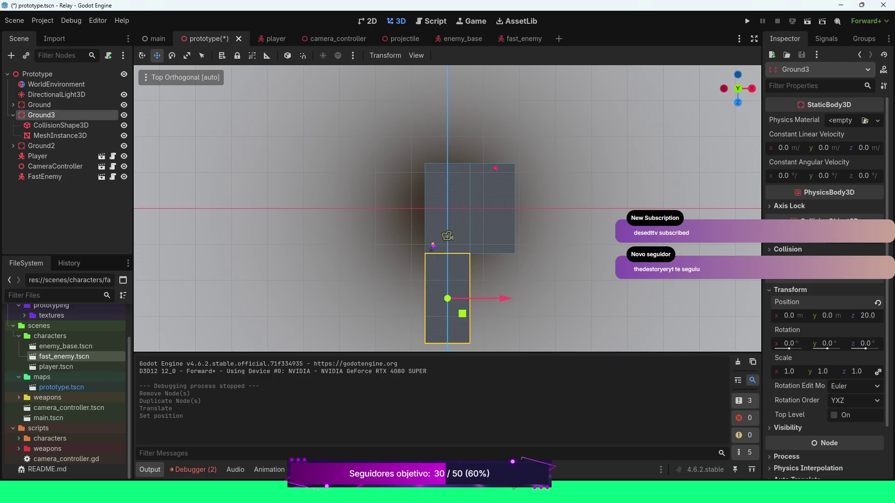
Collapse Ground3, save the prototype scene, and run the game
{"action": "key", "text": "Left"}
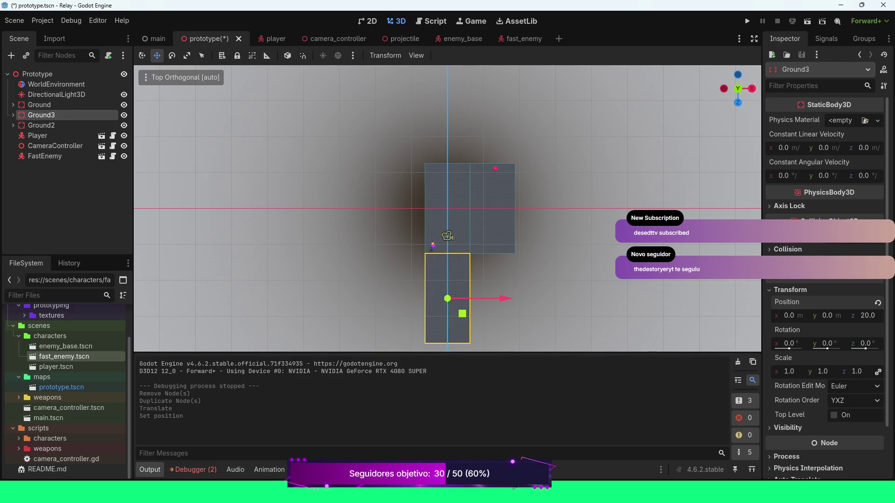
{"action": "key", "text": "ctrl+s"}
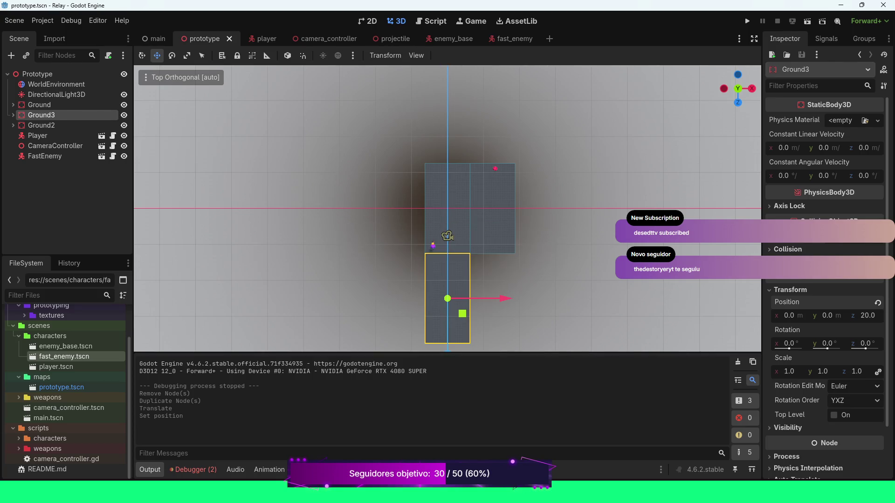
{"action": "key", "text": "F5"}
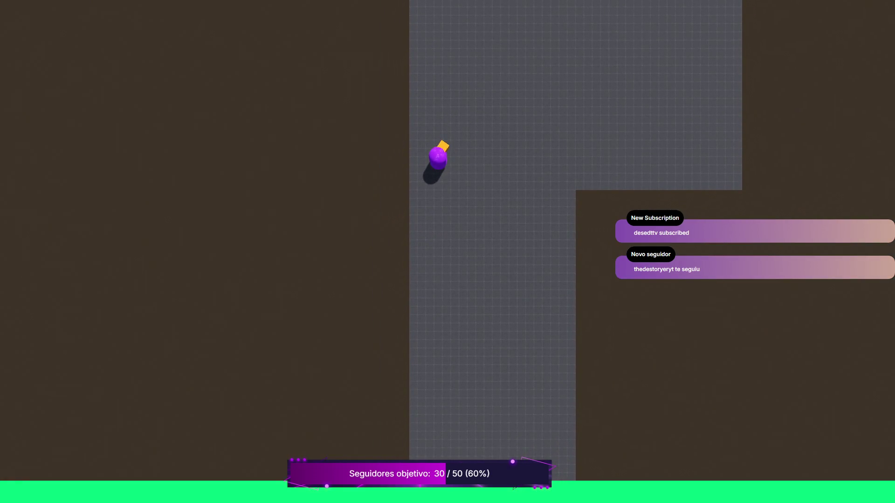
Walk the player around the upper part of the floor with WASD
{"action": "key", "text": "w+d"}
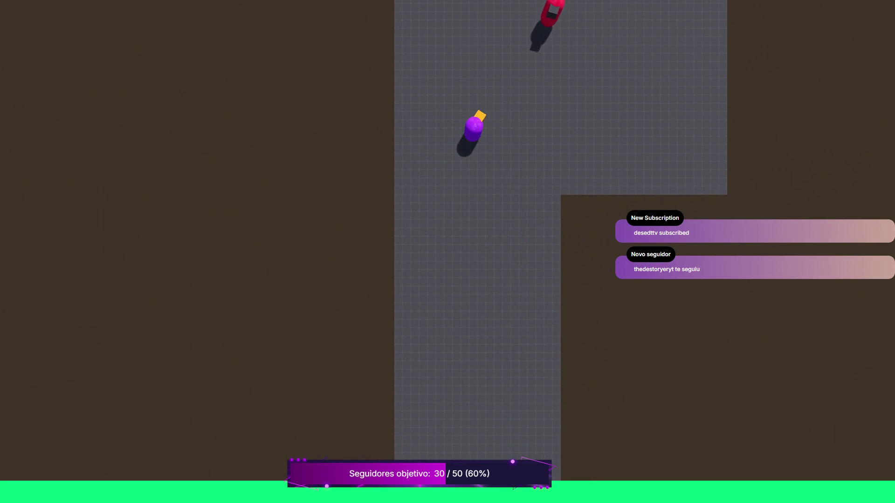
{"action": "key", "text": "w"}
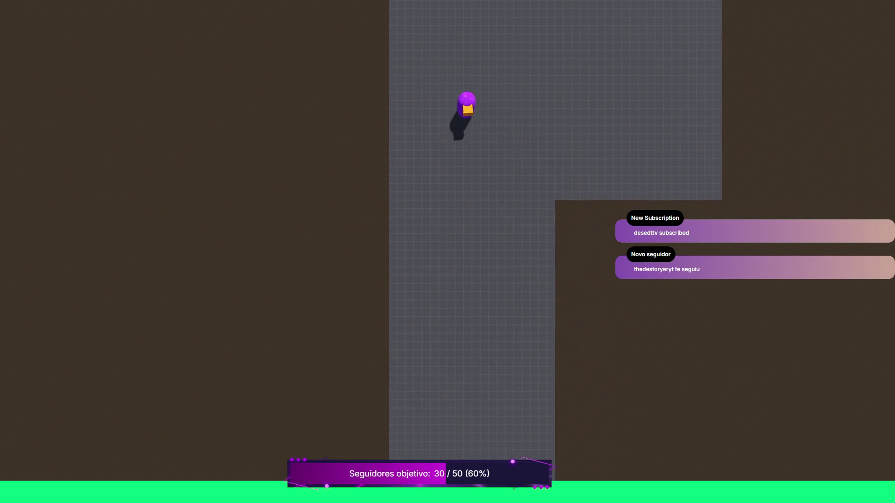
{"action": "key", "text": "w+d"}
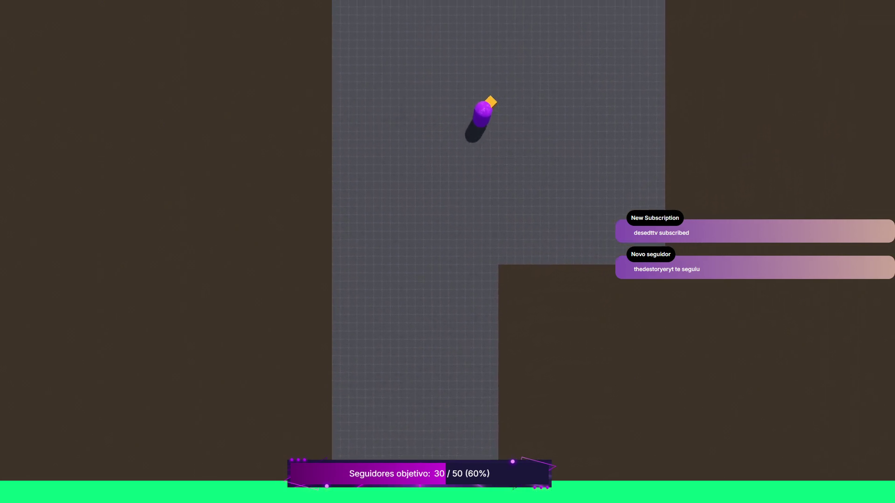
{"action": "key", "text": "a"}
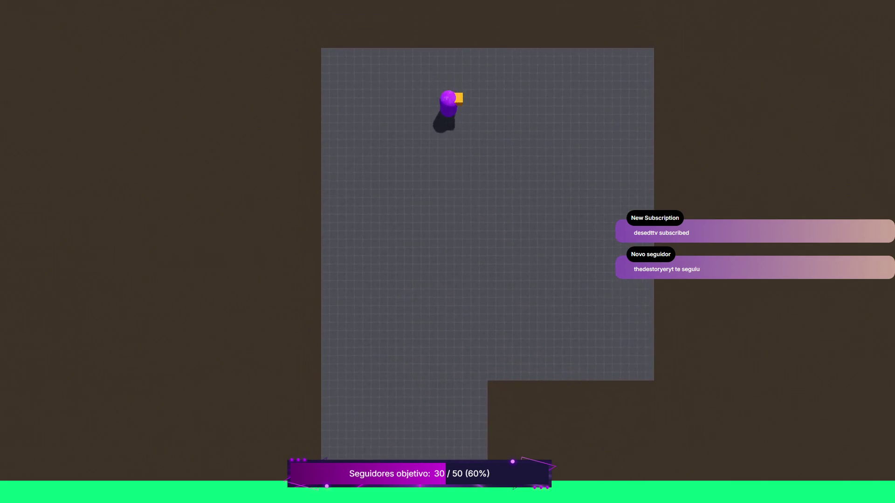
{"action": "key", "text": "w+a"}
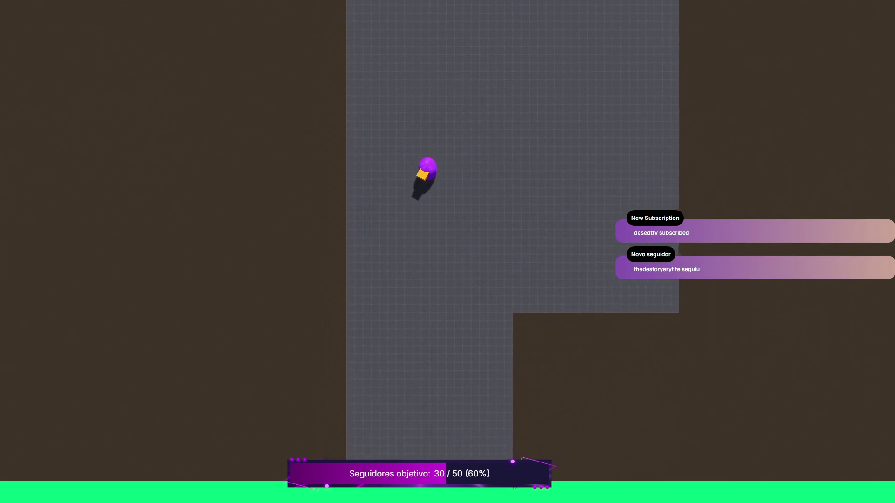
{"action": "key", "text": "s"}
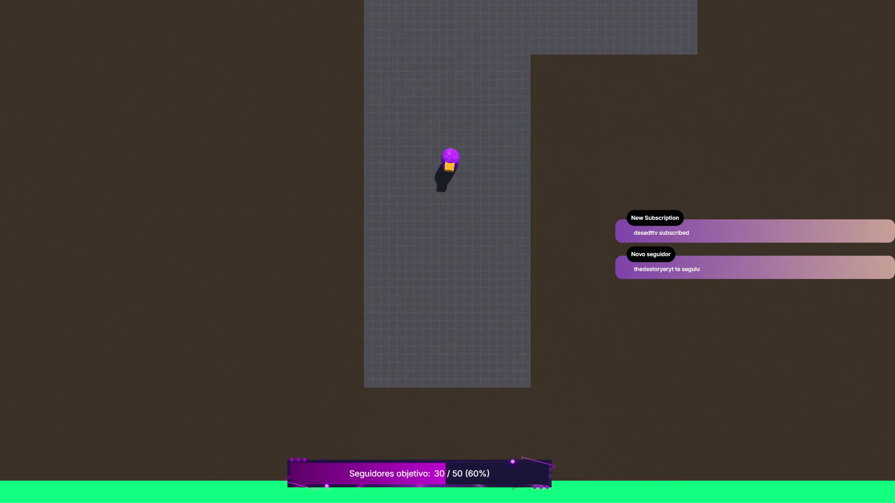
{"action": "key", "text": "s"}
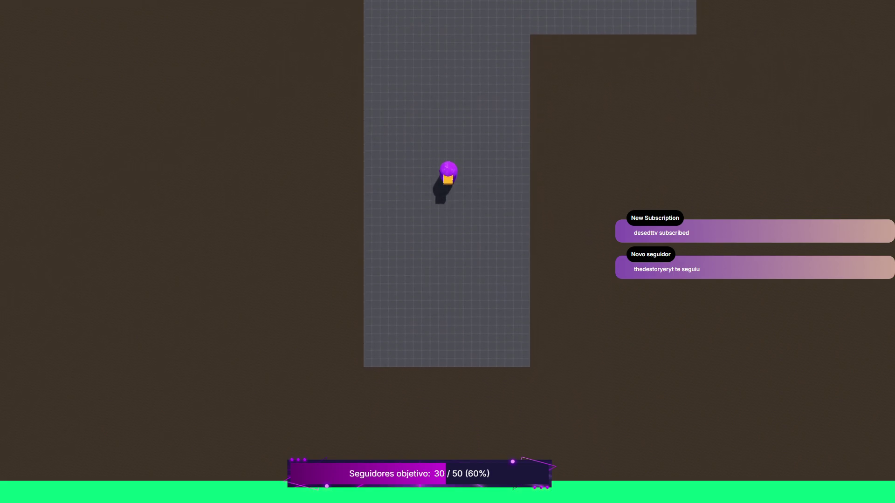
{"action": "key", "text": "a"}
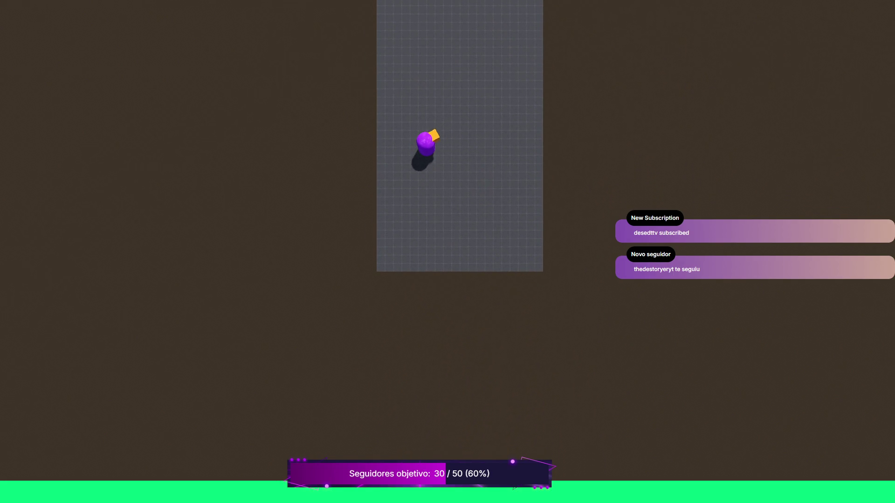
{"action": "key", "text": "w"}
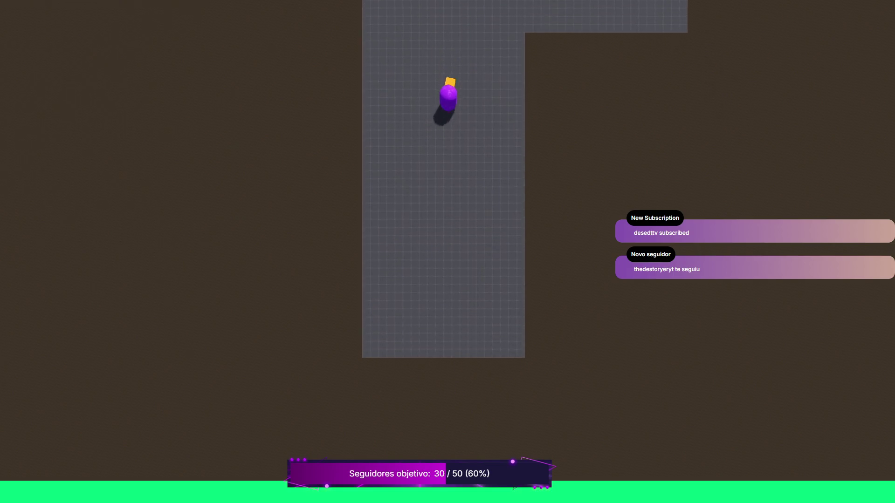
{"action": "key", "text": "d"}
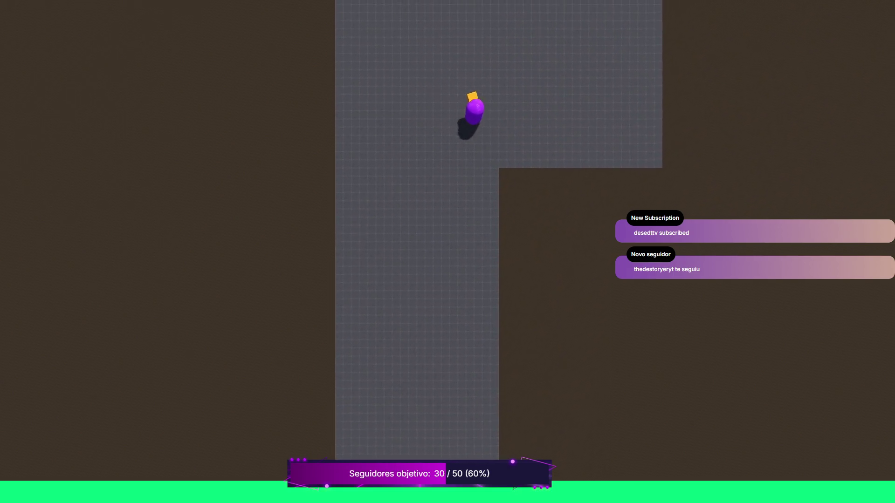
{"action": "key", "text": "a"}
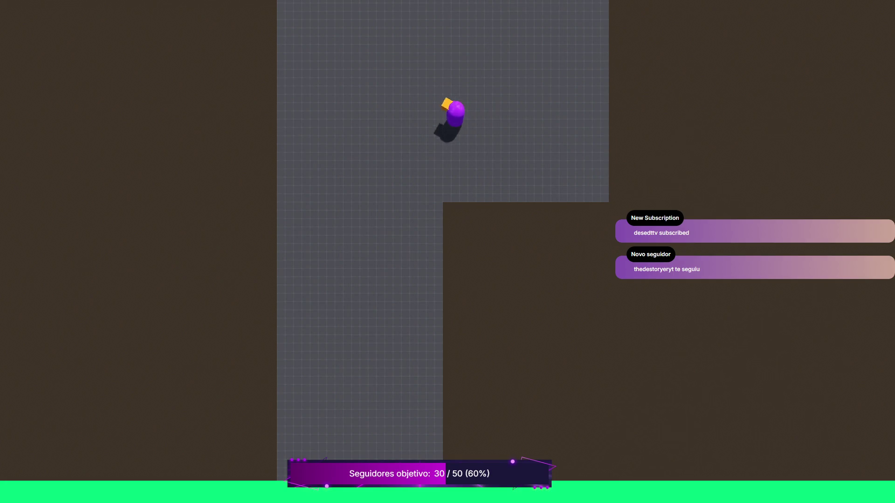
{"action": "key", "text": "w"}
{"action": "key", "text": "d"}
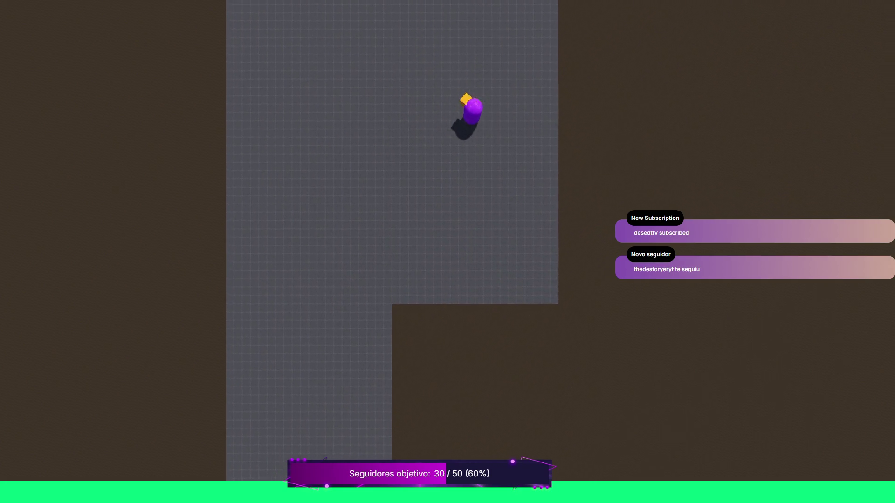
Turn the character left and right, then walk down the narrow lower floor section
{"action": "key", "text": "a"}
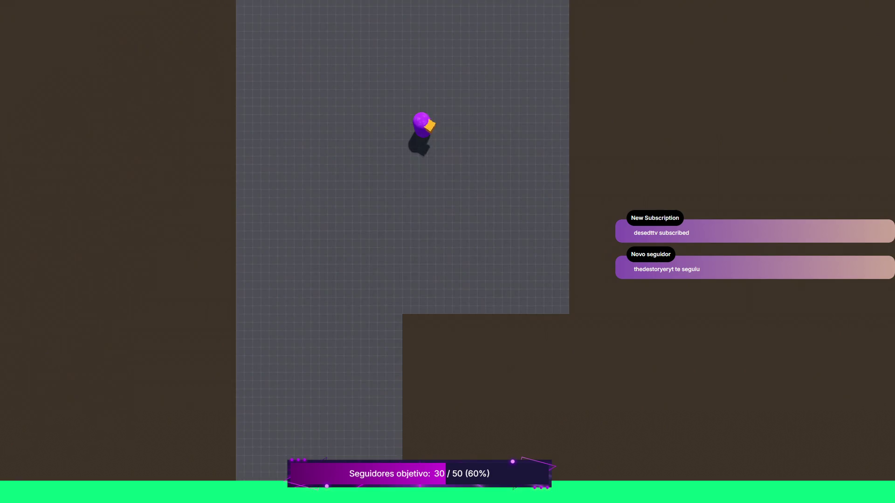
{"action": "key", "text": "d"}
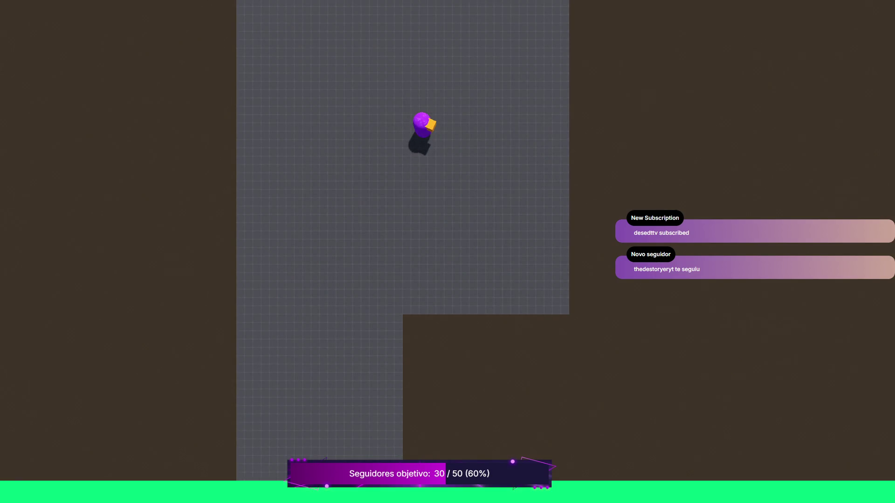
{"action": "key", "text": "a"}
{"action": "key", "text": "w"}
{"action": "key", "text": "s"}
{"action": "key", "text": "w"}
{"action": "key", "text": "a"}
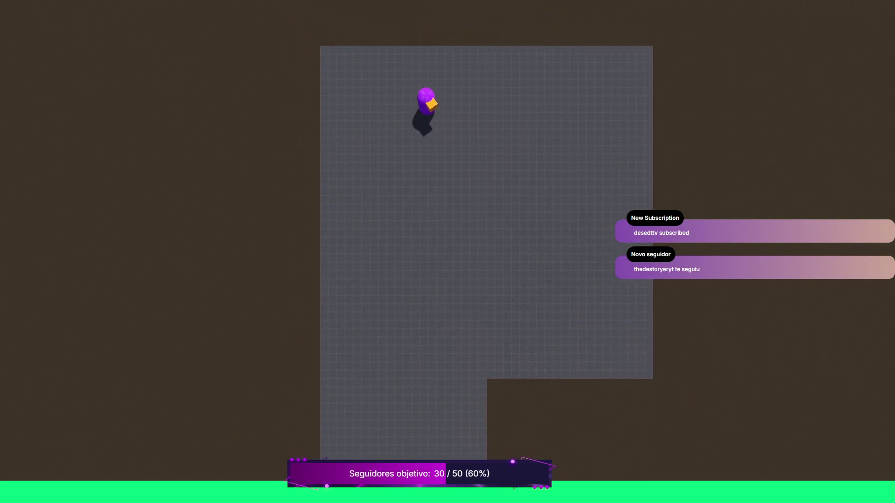
{"action": "key", "text": "w"}
{"action": "key", "text": "a"}
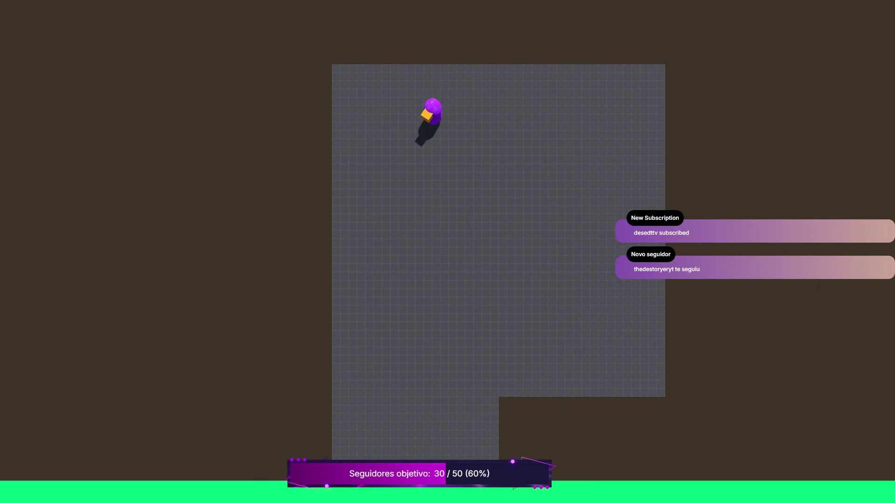
{"action": "key", "text": "d"}
{"action": "key", "text": "s"}
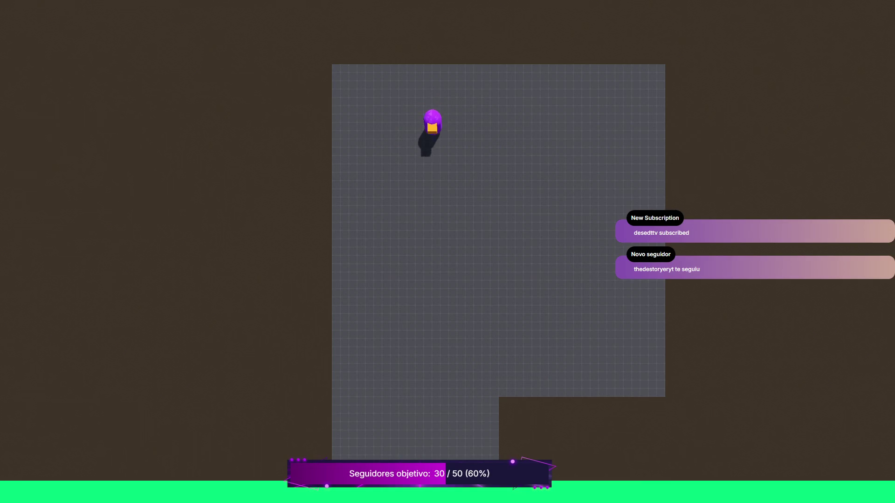
{"action": "key", "text": "s"}
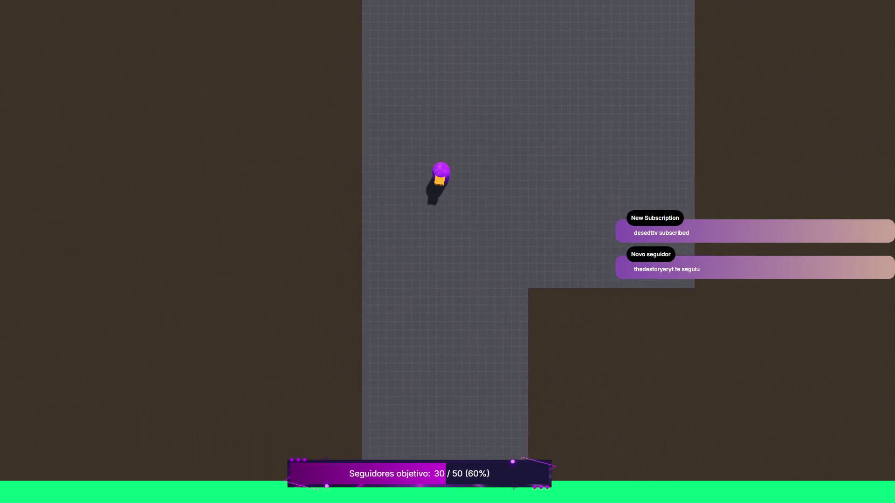
{"action": "key", "text": "s"}
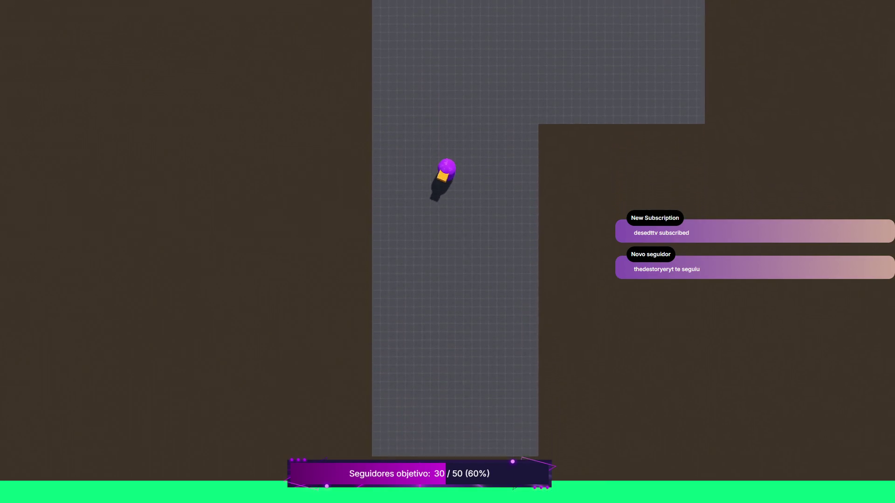
{"action": "key", "text": "a"}
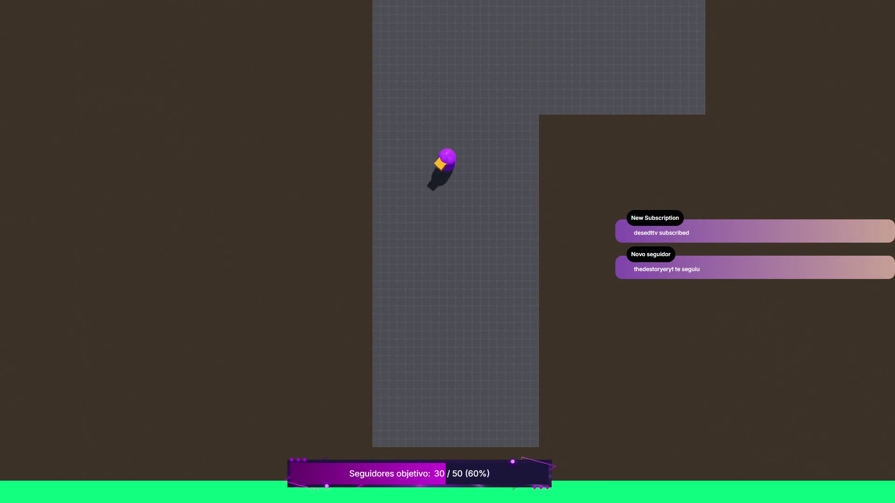
{"action": "key", "text": "s"}
Aim and fire projectiles, spin the character in place, then stop the game with F8
{"action": "key", "text": "w"}
{"action": "key", "text": "d"}
{"action": "key", "text": "s"}
{"action": "key", "text": "a"}
{"action": "key", "text": "w"}
{"action": "key", "text": "w"}
{"action": "key", "text": "d"}
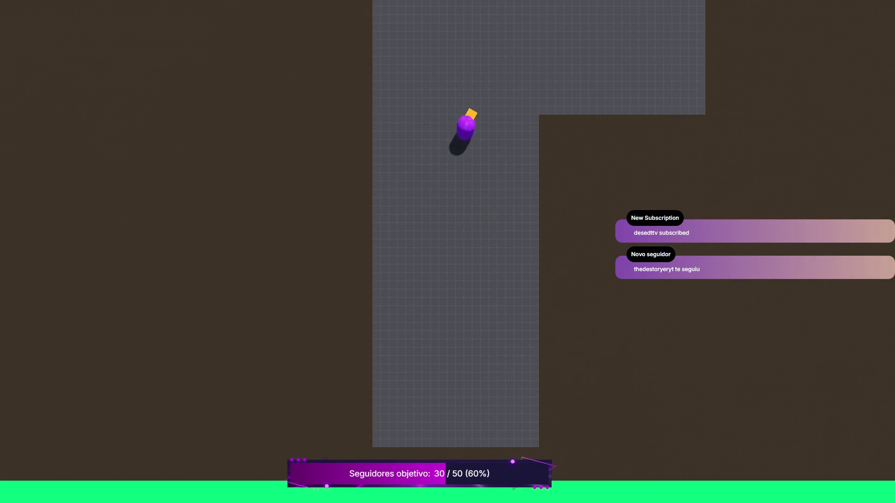
{"action": "key", "text": "a"}
{"action": "key", "text": "d"}
{"action": "key", "text": "w"}
{"action": "key", "text": "a"}
{"action": "key", "text": "s"}
{"action": "key", "text": "a"}
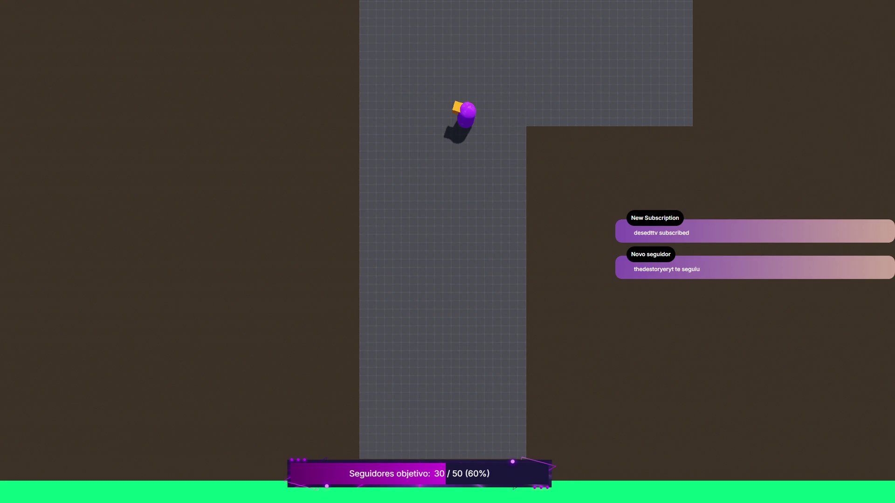
{"action": "key", "text": "F8"}
{"action": "scroll", "coordinate": [140, 283], "scroll_direction": "up", "scroll_amount": 2}
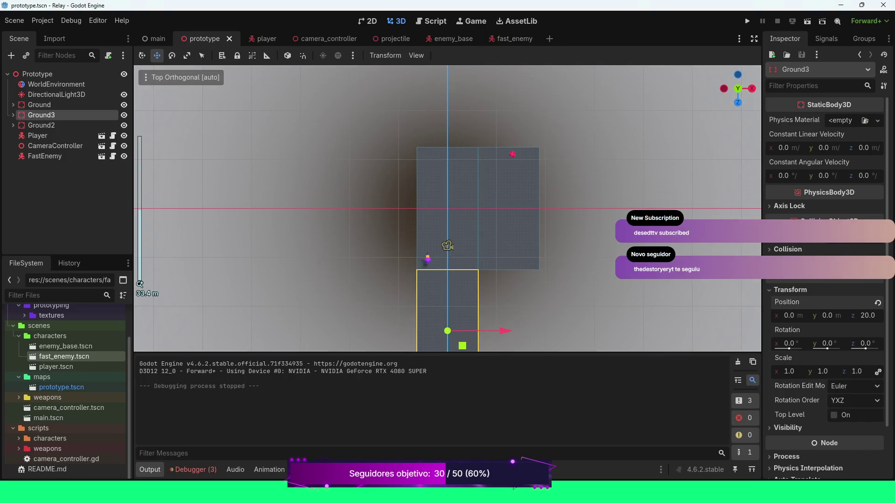
Orbit to a tilted perspective view of the three floors, zoom, and select the Prototype root
{"action": "scroll", "coordinate": [140, 283], "scroll_direction": "down", "scroll_amount": 2}
{"action": "mouse_move", "coordinate": [140, 283]}
{"action": "left_mouse_down"}
{"action": "mouse_move", "coordinate": [587, 182]}
{"action": "mouse_move", "coordinate": [601, 149]}
{"action": "left_mouse_up"}
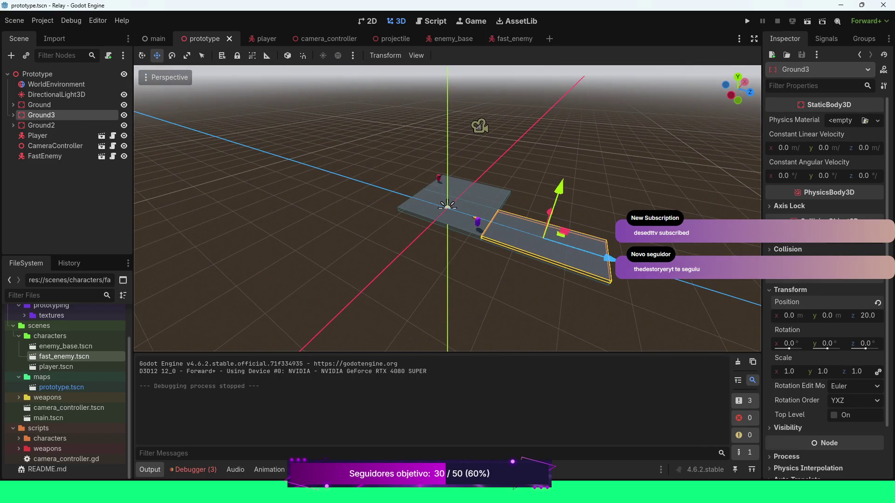
{"action": "scroll", "coordinate": [140, 283], "scroll_direction": "up", "scroll_amount": 5}
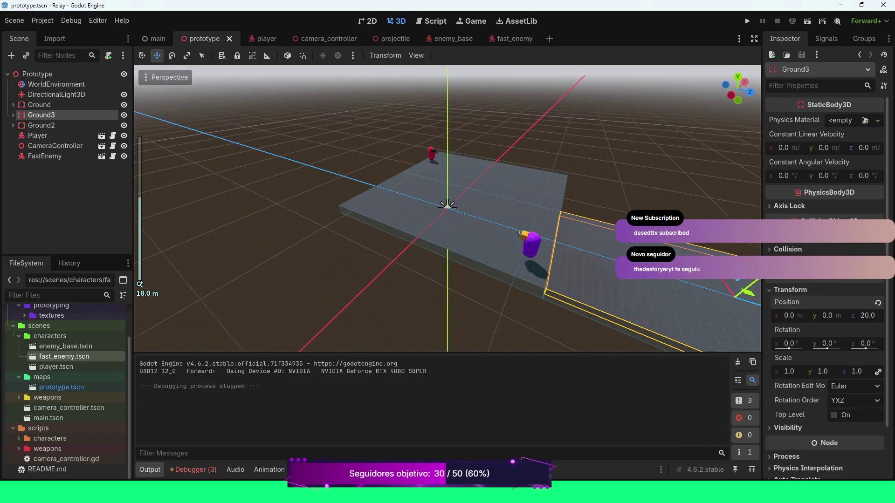
{"action": "scroll", "coordinate": [139, 284], "scroll_direction": "down", "scroll_amount": 4}
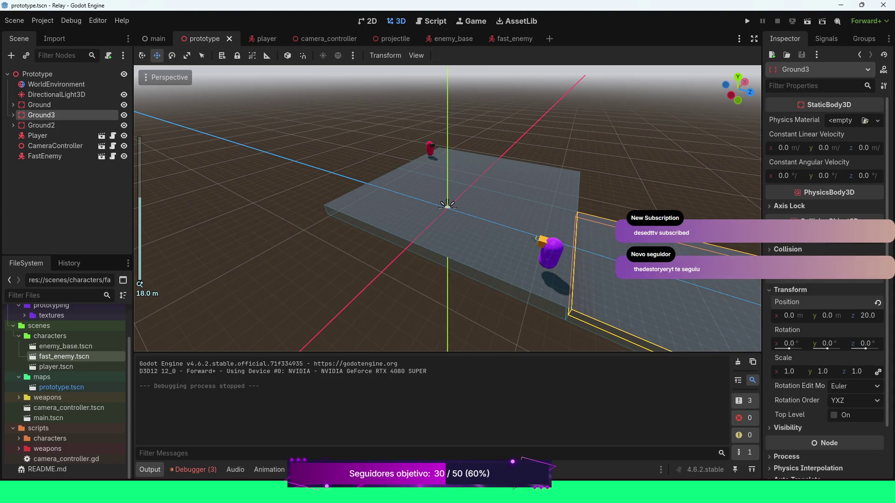
{"action": "scroll", "coordinate": [140, 283], "scroll_direction": "down", "scroll_amount": 3}
{"action": "left_click", "coordinate": [140, 283]}
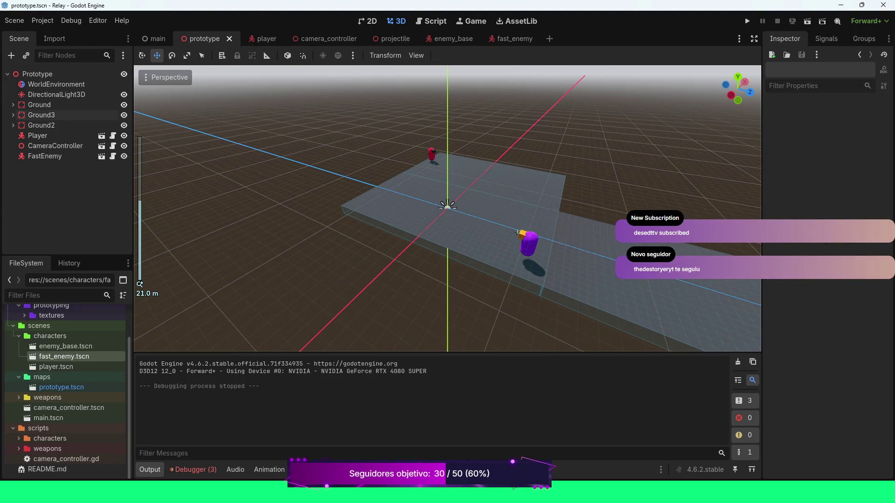
{"action": "scroll", "coordinate": [139, 283], "scroll_direction": "down", "scroll_amount": 3}
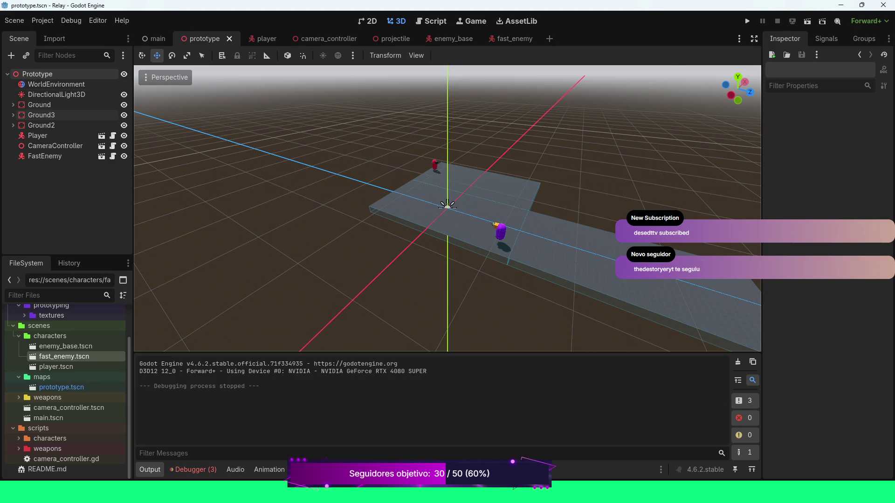
{"action": "left_click", "coordinate": [51, 74]}
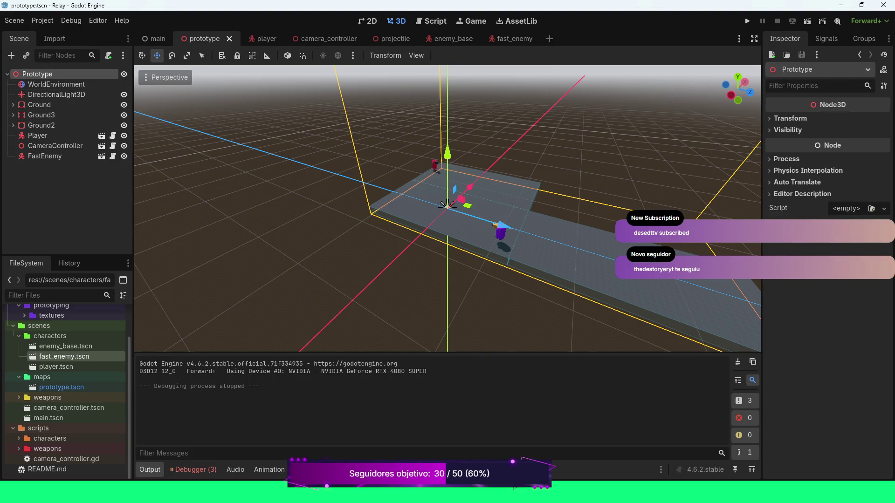
Add a StaticBody3D child node under Prototype from the Recent list
{"action": "right_click", "coordinate": [50, 74]}
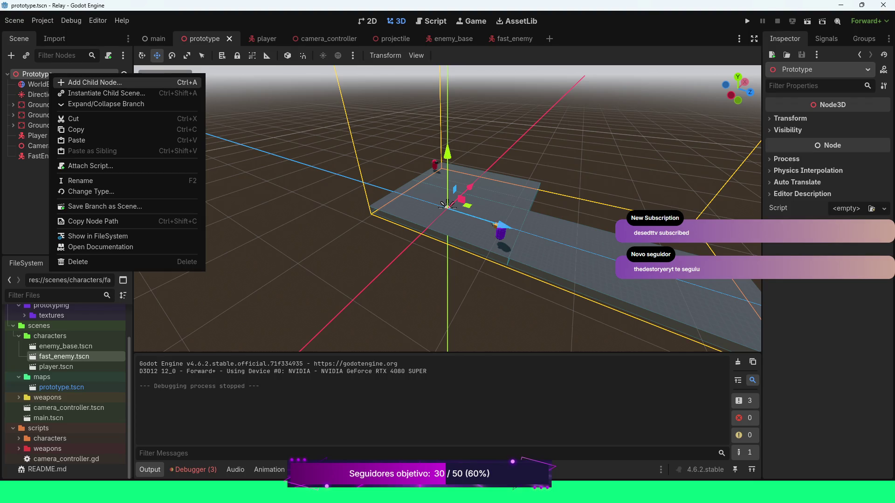
{"action": "left_click", "coordinate": [94, 82]}
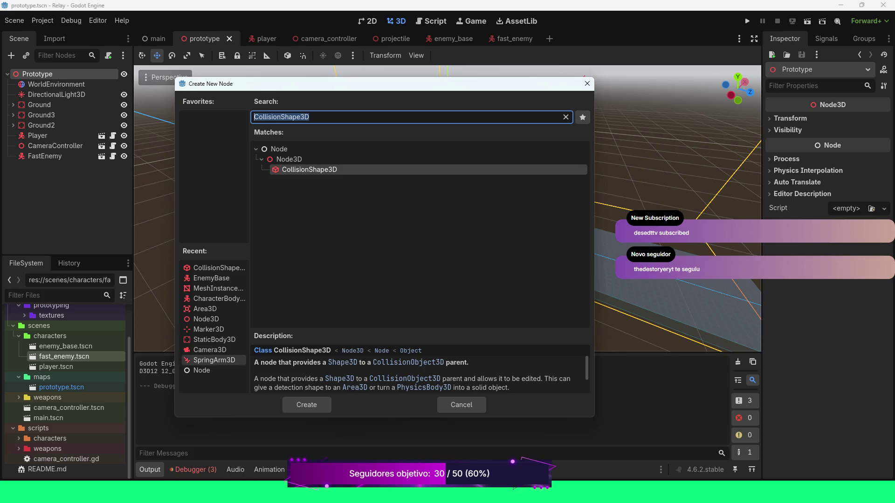
{"action": "double_click", "coordinate": [214, 339]}
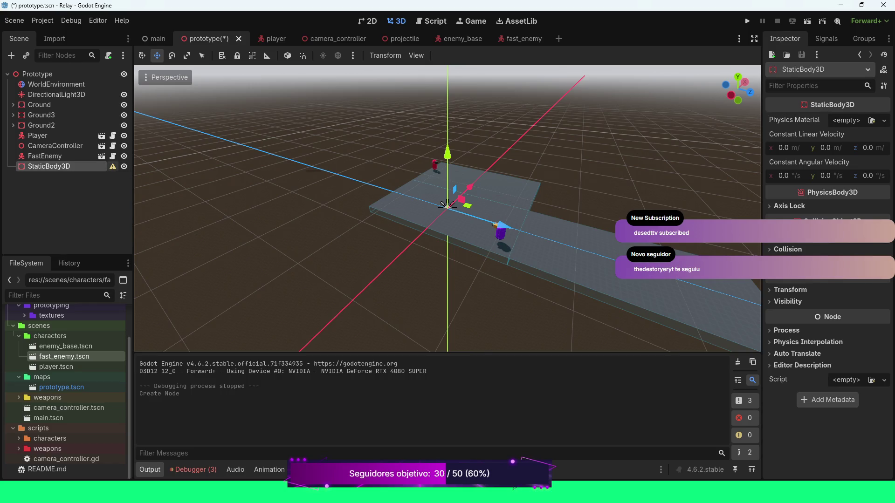
Add a CollisionShape3D child to StaticBody3D and give it a New BoxShape3D shape
{"action": "right_click", "coordinate": [68, 167]}
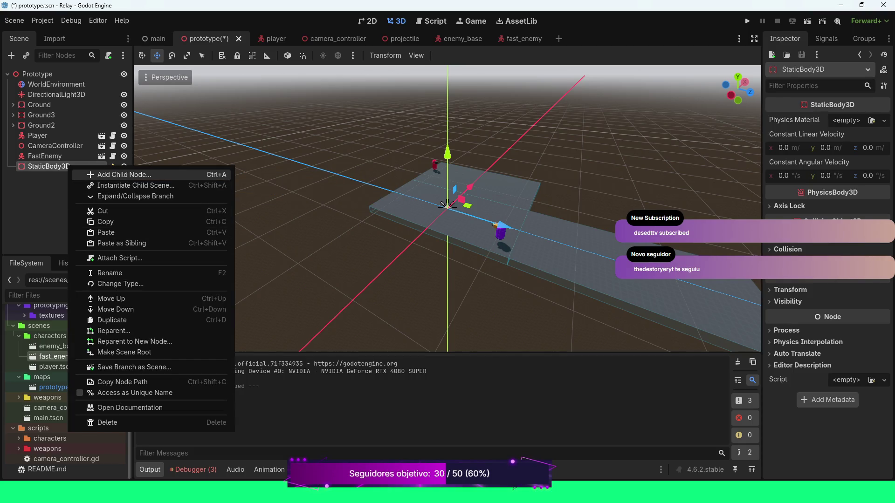
{"action": "left_click", "coordinate": [124, 174]}
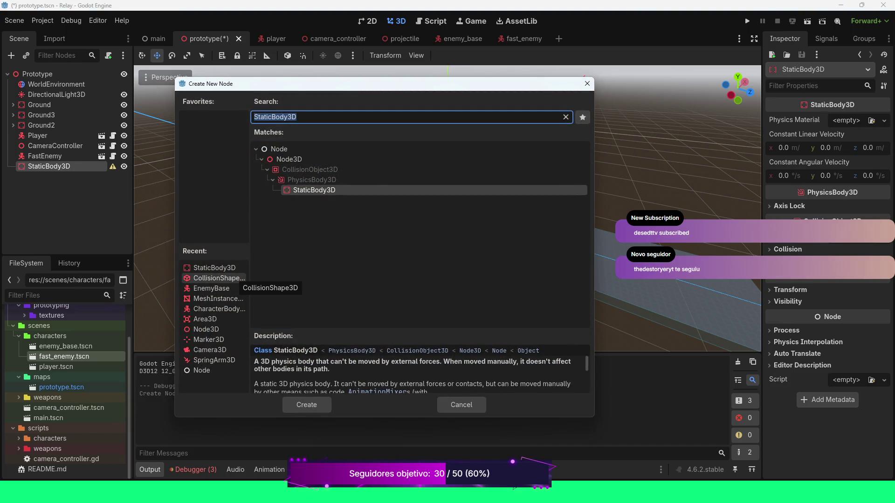
{"action": "double_click", "coordinate": [214, 278]}
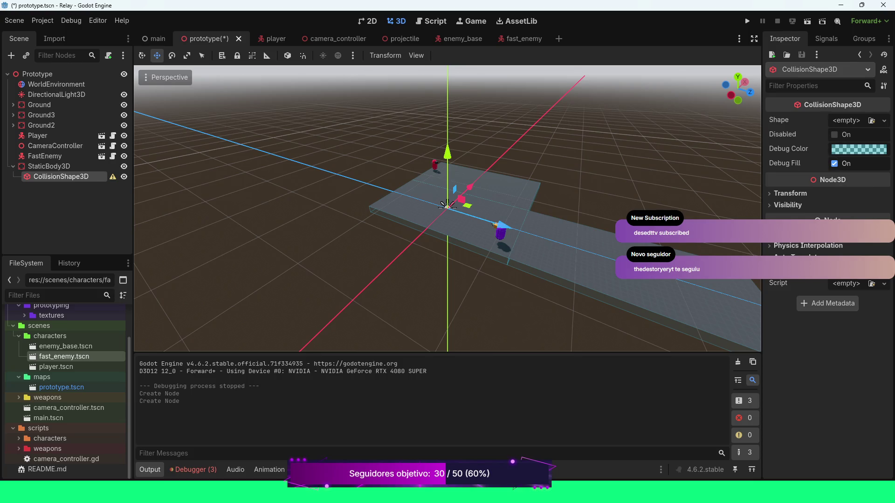
{"action": "left_click", "coordinate": [884, 120]}
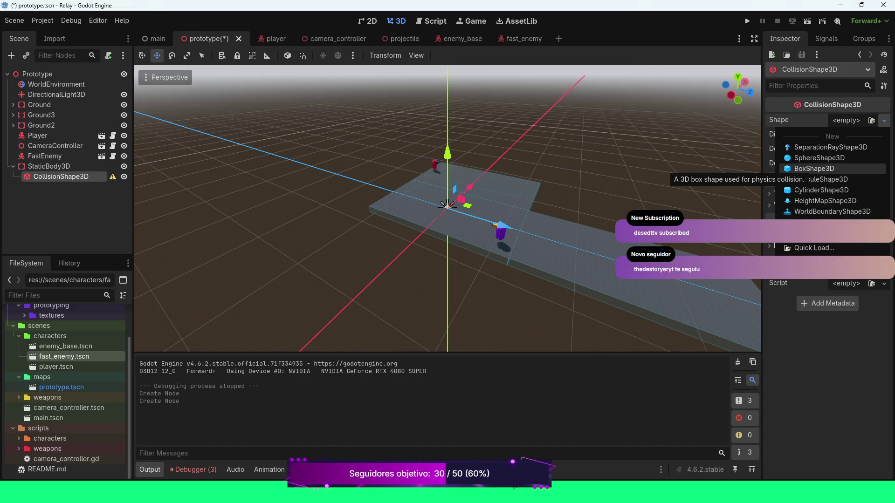
{"action": "left_click", "coordinate": [813, 169]}
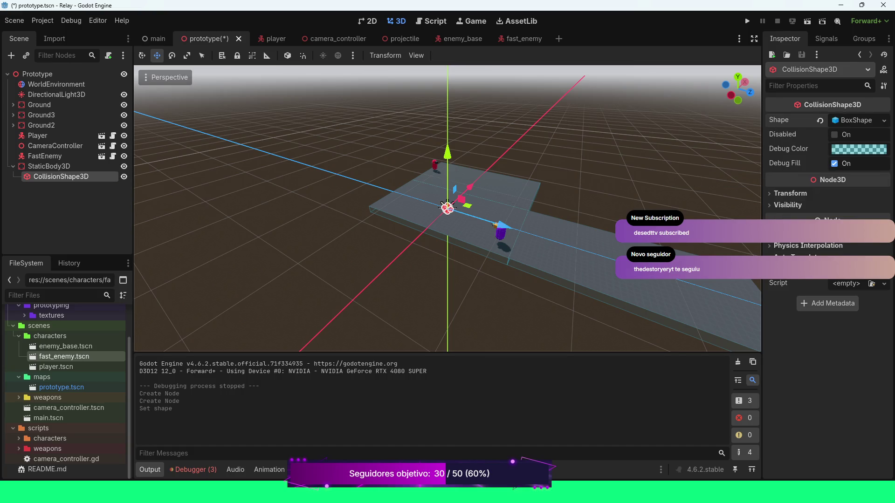
{"action": "scroll", "coordinate": [445, 204], "scroll_direction": "up", "scroll_amount": 5}
{"action": "scroll", "coordinate": [443, 205], "scroll_direction": "down", "scroll_amount": 3}
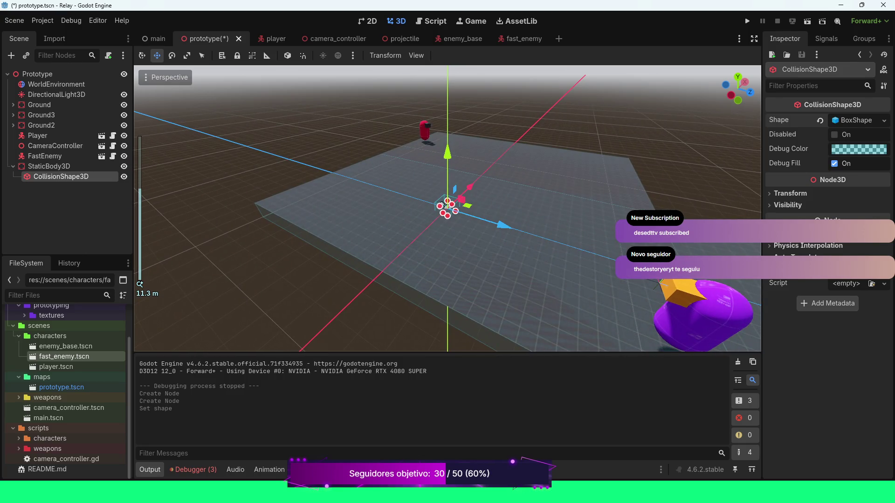
{"action": "left_click", "coordinate": [49, 166]}
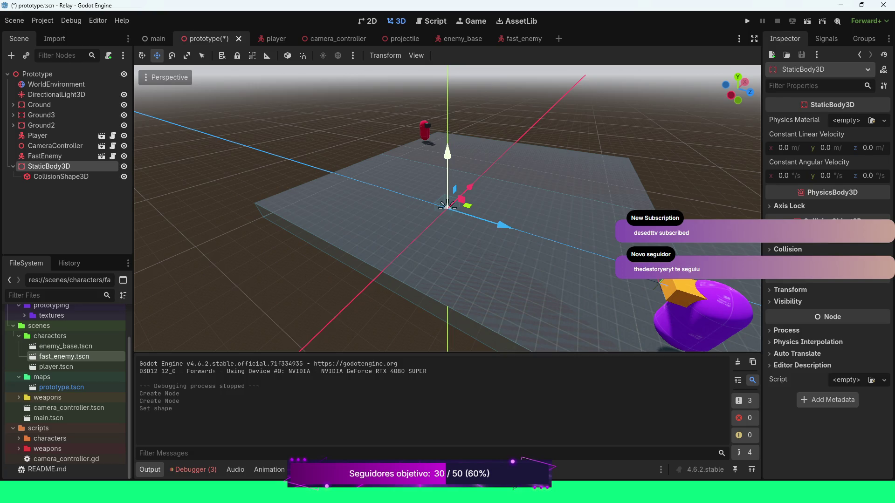
Drag the StaticBody3D along the X axis by about -5.7 units to the floor's edge
{"action": "left_click_drag", "start_coordinate": [470, 187], "coordinate": [403, 252]}
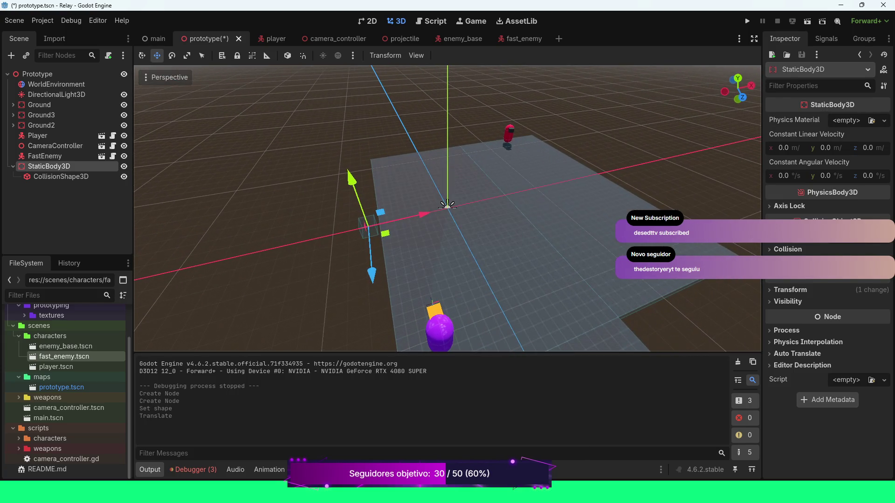
{"action": "left_click_drag", "start_coordinate": [421, 212], "coordinate": [425, 214]}
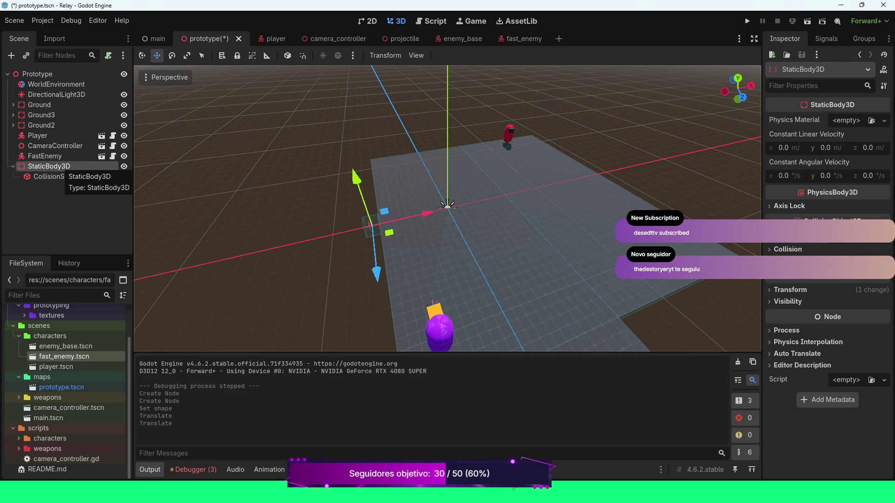
Add a MeshInstance3D child under StaticBody3D, beside its CollisionShape3D
{"action": "right_click", "coordinate": [58, 167]}
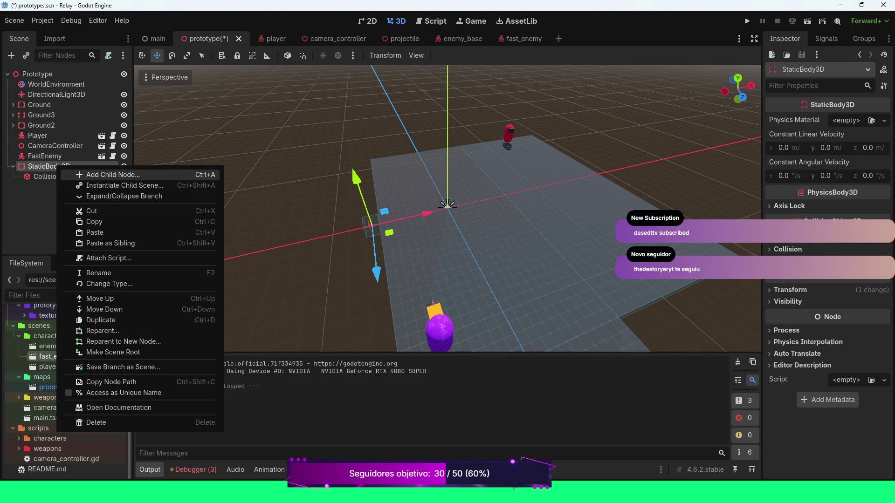
{"action": "left_click", "coordinate": [111, 174]}
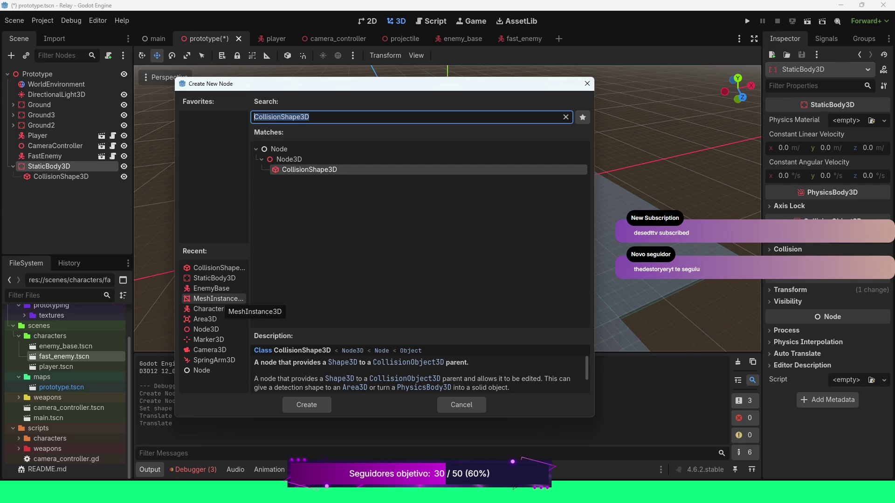
{"action": "double_click", "coordinate": [218, 298]}
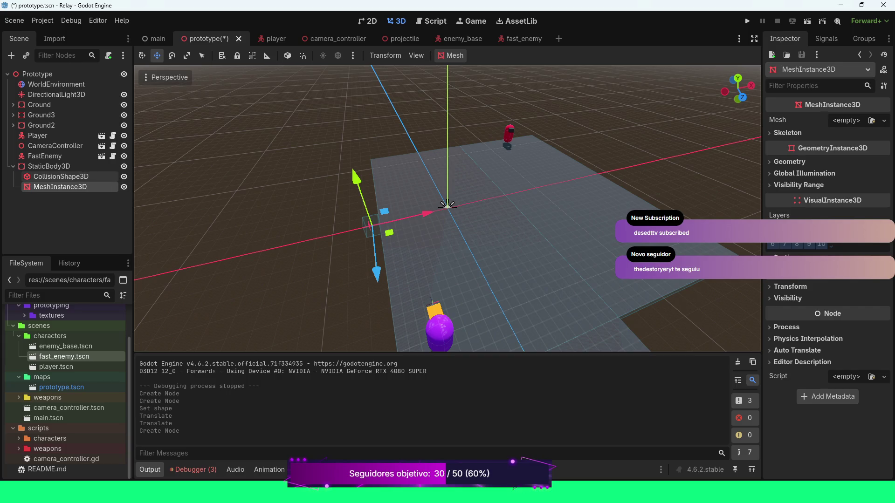
{"action": "left_click", "coordinate": [49, 166]}
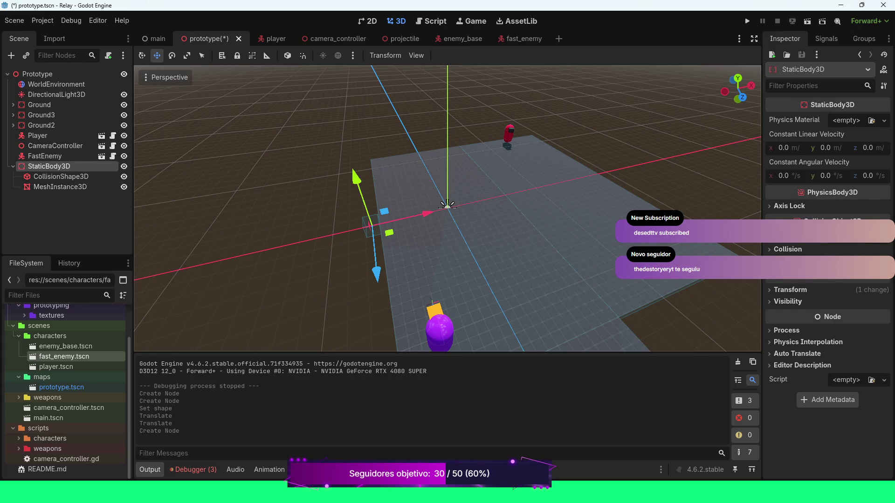
Set the StaticBody3D's Transform Position X to -5
{"action": "left_click", "coordinate": [790, 289]}
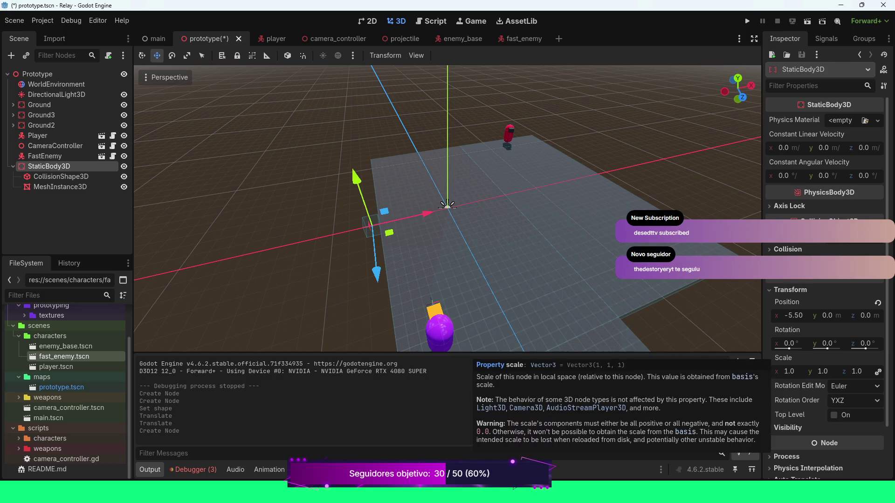
{"action": "left_click", "coordinate": [793, 316]}
{"action": "type", "text": "-5"}
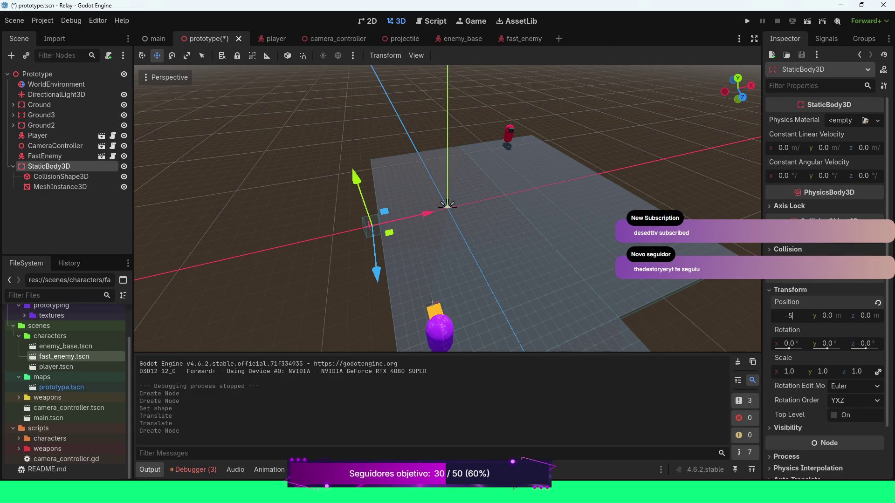
{"action": "key", "text": "Return"}
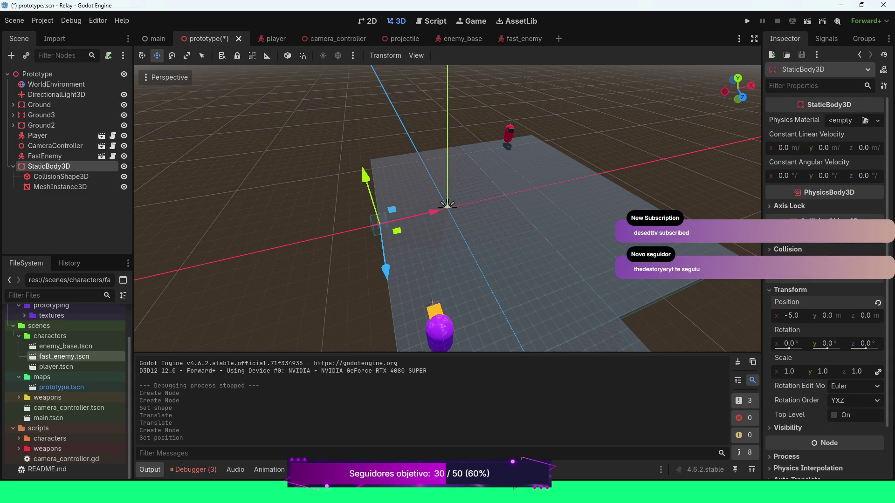
{"action": "scroll", "coordinate": [447, 210], "scroll_direction": "up", "scroll_amount": 5}
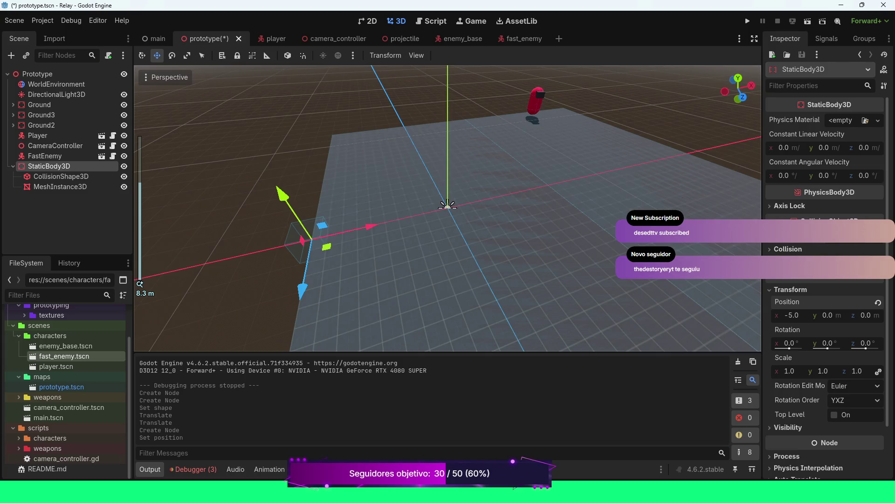
{"action": "left_click_drag", "start_coordinate": [448, 210], "coordinate": [503, 177]}
Change the StaticBody3D's Position X to -5.5
{"action": "left_click", "coordinate": [790, 315]}
{"action": "type", "text": "-5.5"}
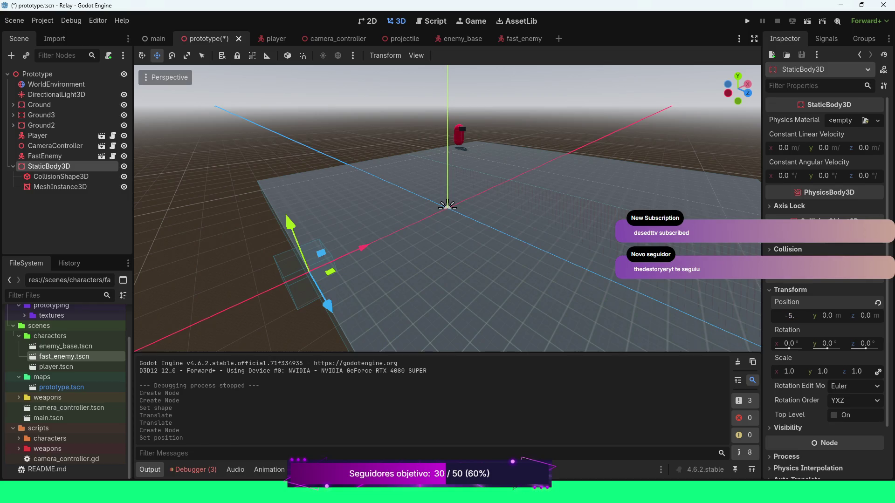
{"action": "key", "text": "Return"}
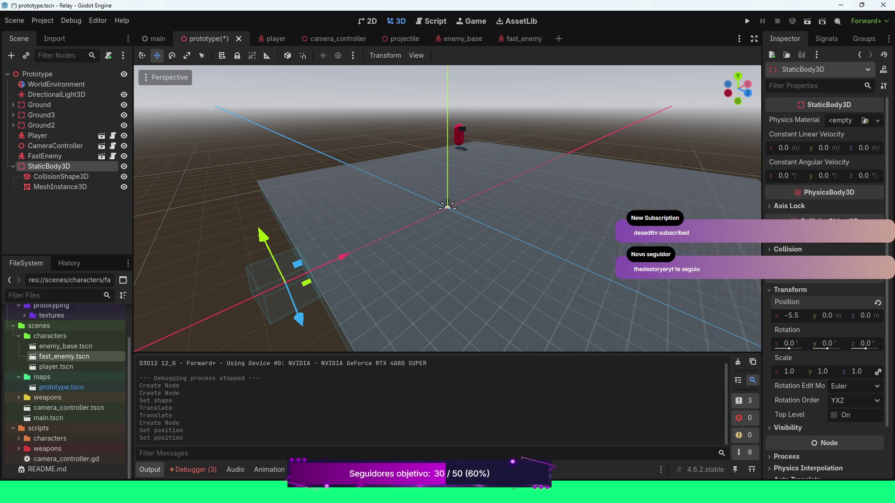
{"action": "scroll", "coordinate": [825, 279], "scroll_direction": "down", "scroll_amount": 3}
{"action": "scroll", "coordinate": [824, 280], "scroll_direction": "up", "scroll_amount": 3}
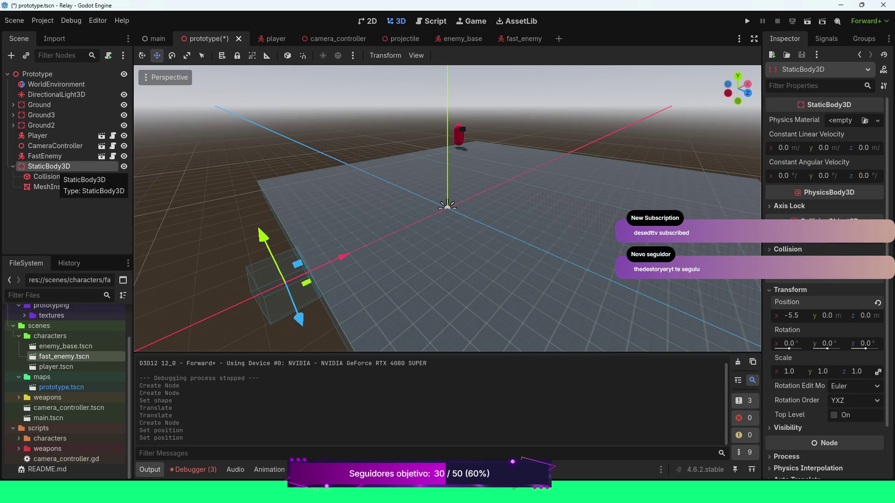
{"action": "left_click", "coordinate": [55, 177]}
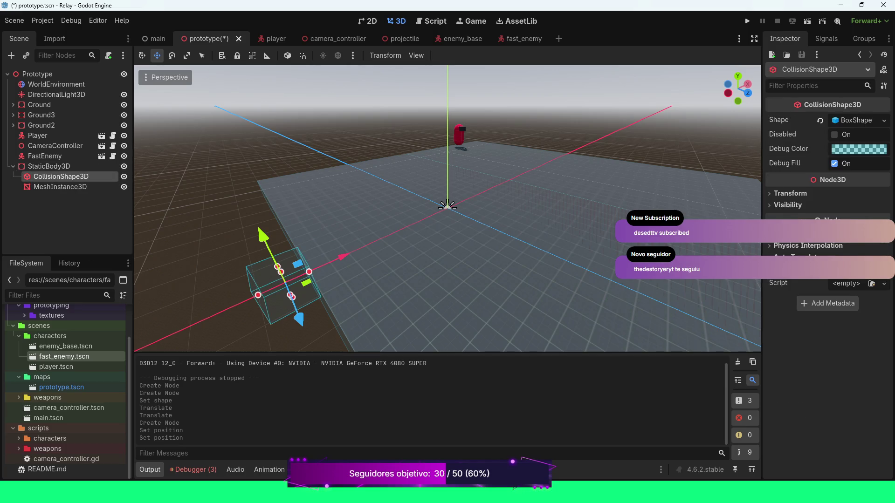
Set the BoxShape size to 1 × 1 × 20, reverting an accidental Y of 20
{"action": "left_click", "coordinate": [853, 120]}
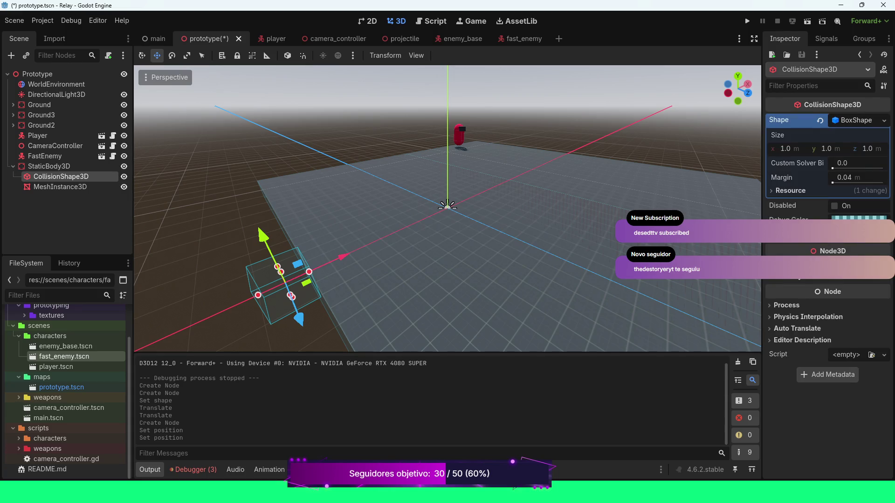
{"action": "scroll", "coordinate": [447, 208], "scroll_direction": "up", "scroll_amount": 3}
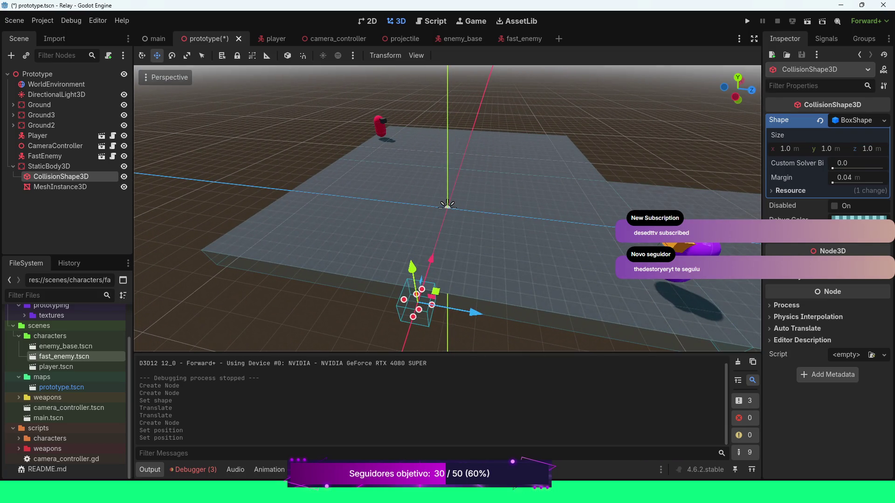
{"action": "left_click", "coordinate": [826, 148]}
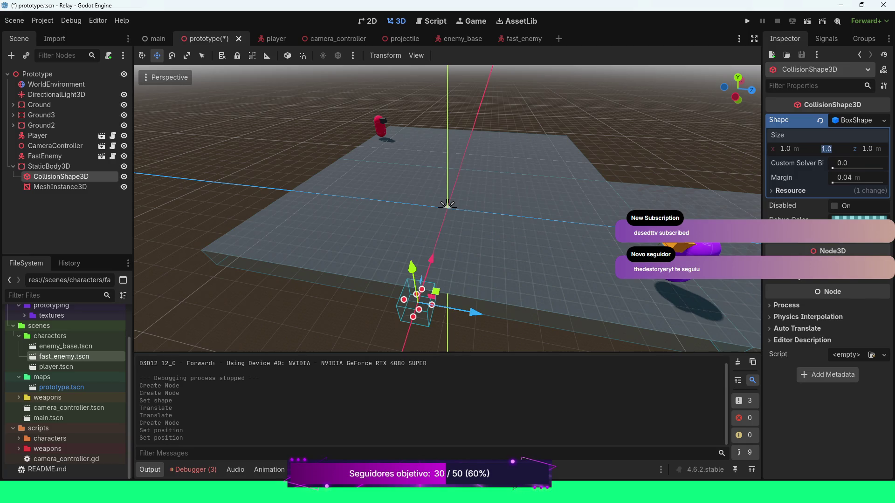
{"action": "type", "text": "20"}
{"action": "key", "text": "Return"}
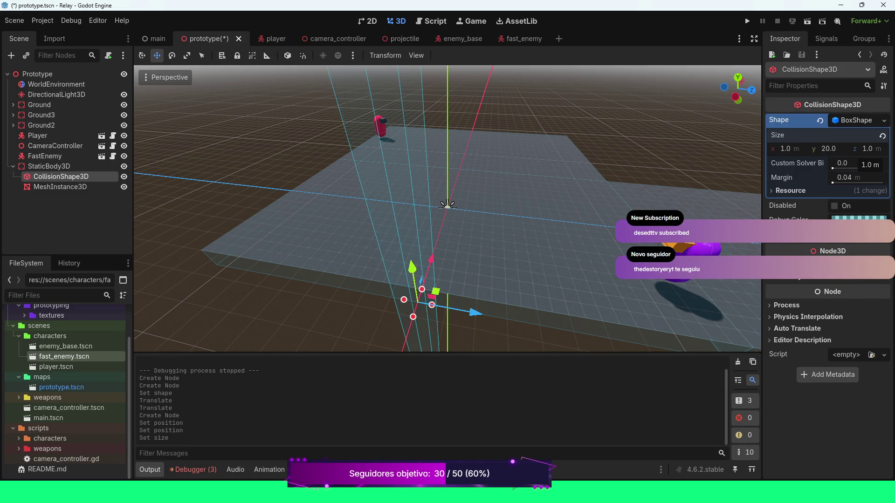
{"action": "left_click", "coordinate": [882, 136]}
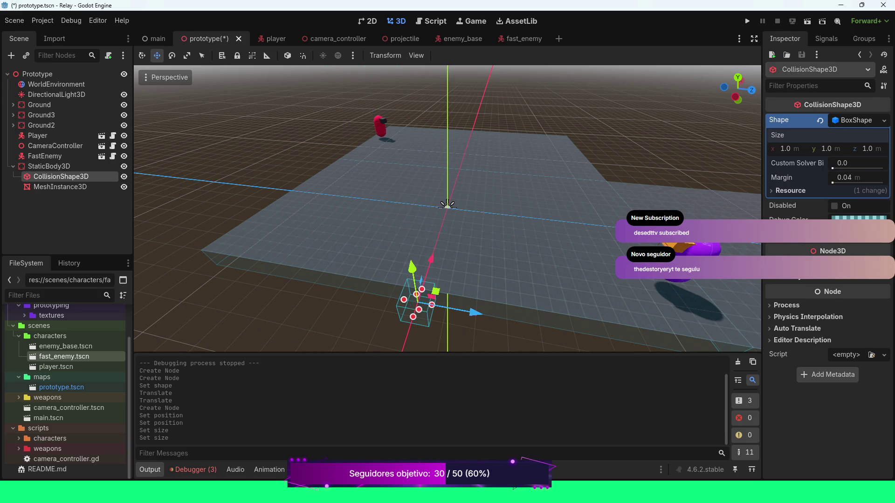
{"action": "left_click", "coordinate": [866, 149]}
{"action": "type", "text": "20"}
{"action": "key", "text": "Return"}
Lower the long collision box slightly with the Y gizmo arrow
{"action": "scroll", "coordinate": [447, 208], "scroll_direction": "down", "scroll_amount": 3}
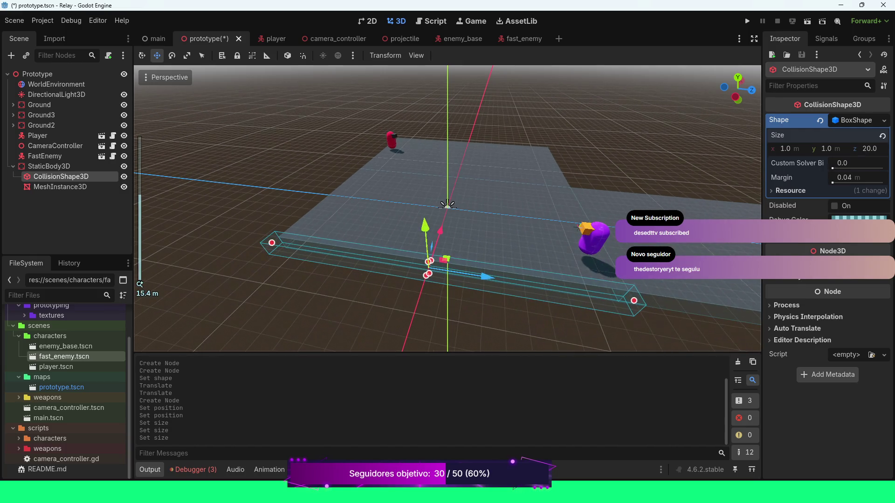
{"action": "mouse_move", "coordinate": [448, 200]}
{"action": "left_mouse_down"}
{"action": "mouse_move", "coordinate": [462, 168]}
{"action": "mouse_move", "coordinate": [431, 246]}
{"action": "left_mouse_up"}
{"action": "left_click_drag", "start_coordinate": [448, 208], "coordinate": [448, 207]}
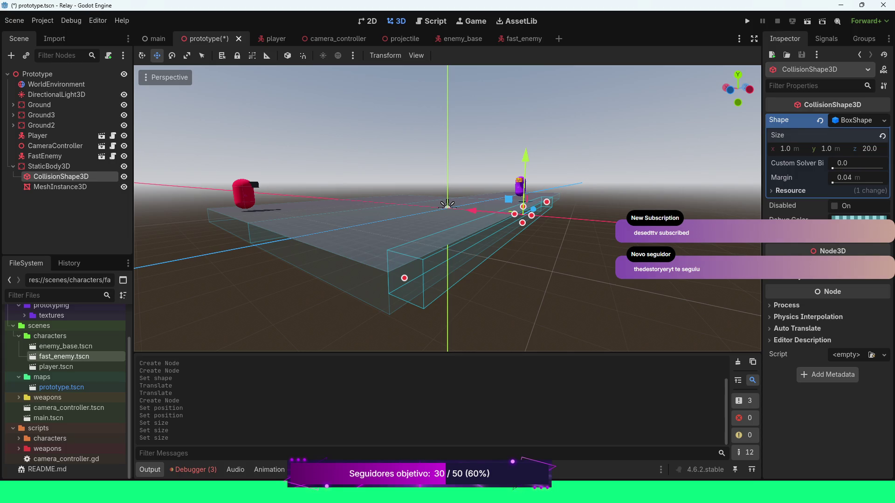
{"action": "left_click_drag", "start_coordinate": [447, 209], "coordinate": [447, 209]}
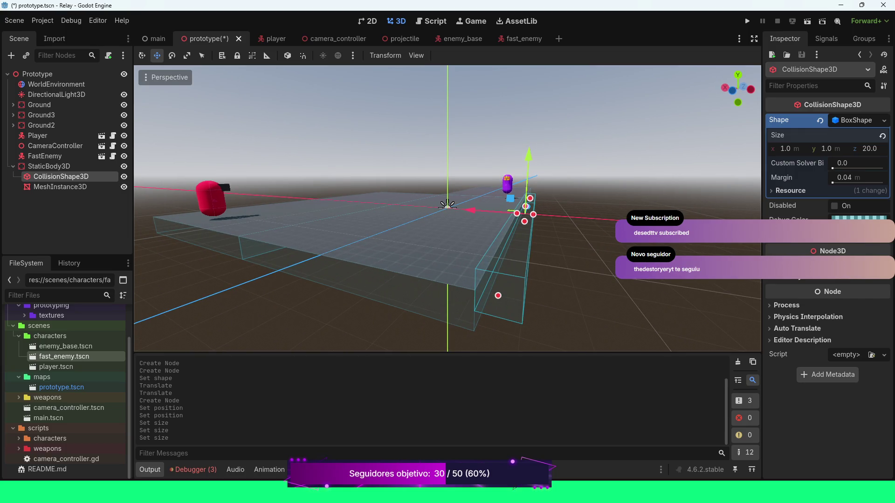
{"action": "left_click_drag", "start_coordinate": [528, 159], "coordinate": [527, 163]}
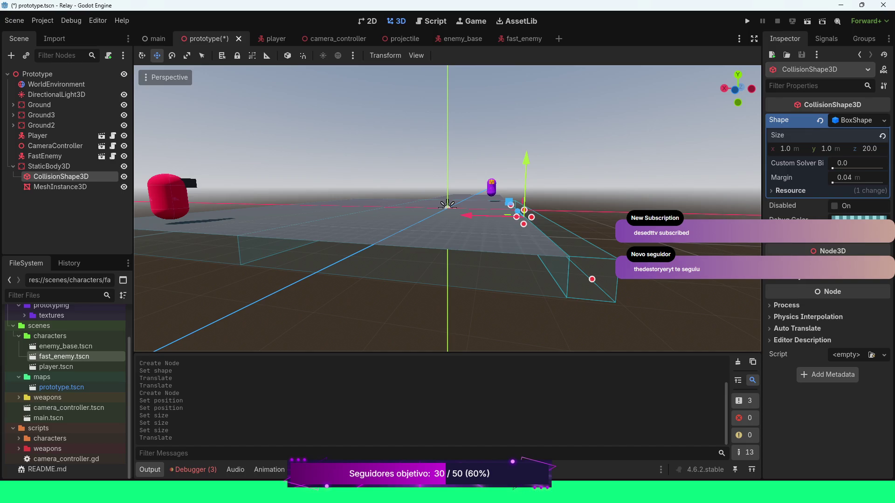
Set the CollisionShape3D's Position Y to -0.5
{"action": "left_click", "coordinate": [792, 278]}
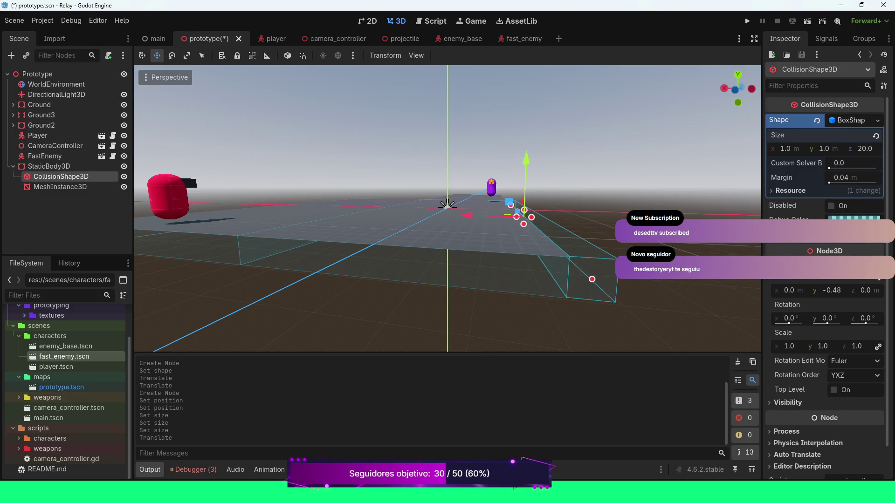
{"action": "left_click", "coordinate": [831, 290]}
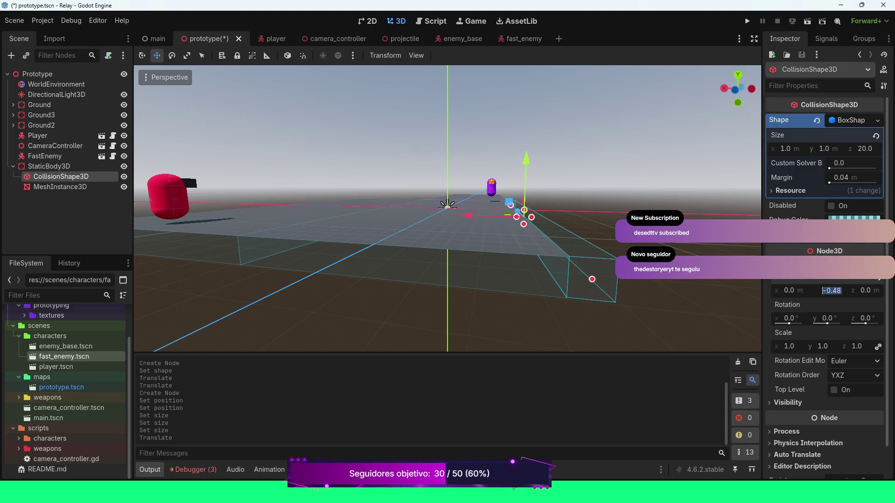
{"action": "type", "text": "-.5"}
{"action": "key", "text": "Return"}
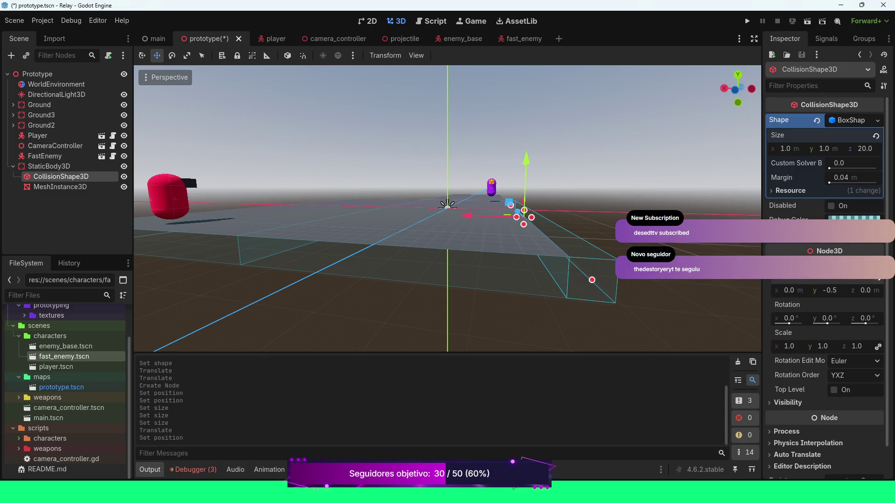
{"action": "scroll", "coordinate": [447, 210], "scroll_direction": "up", "scroll_amount": 3}
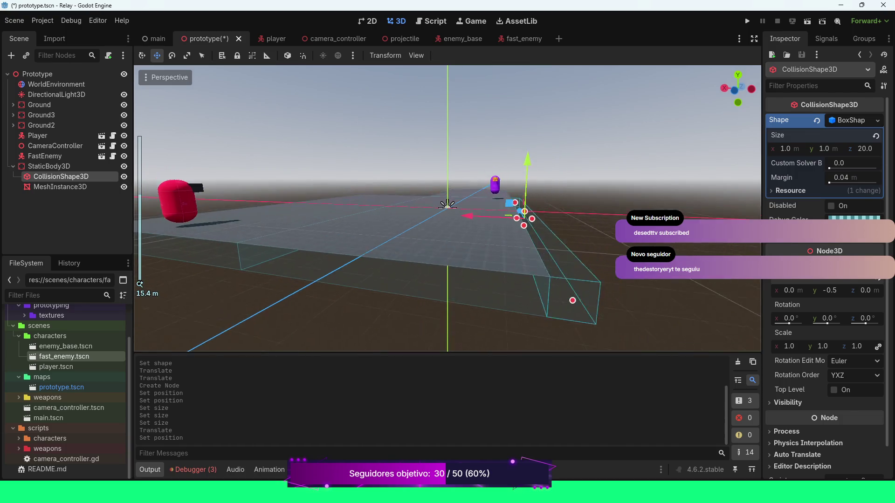
{"action": "left_click_drag", "start_coordinate": [448, 210], "coordinate": [400, 209]}
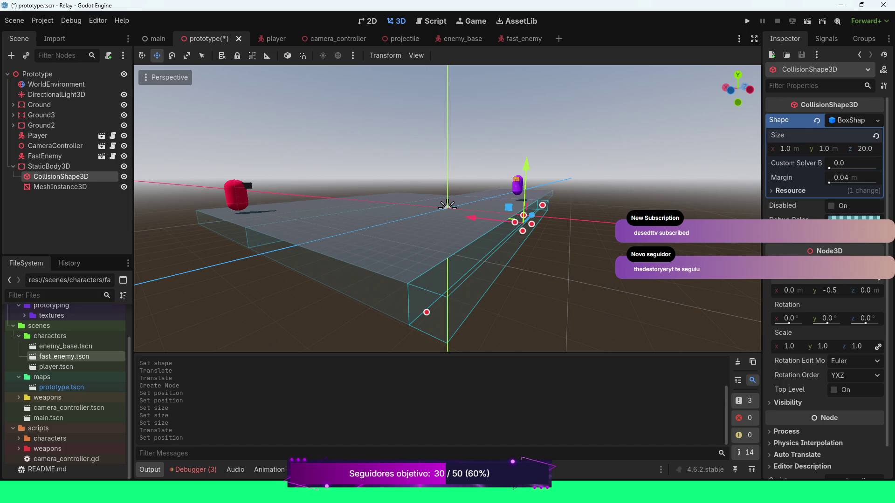
Make the collision box 3 m tall, giving a 1 × 3 × 20 size
{"action": "type", "text": "1.0 m"}
{"action": "left_click", "coordinate": [823, 148]}
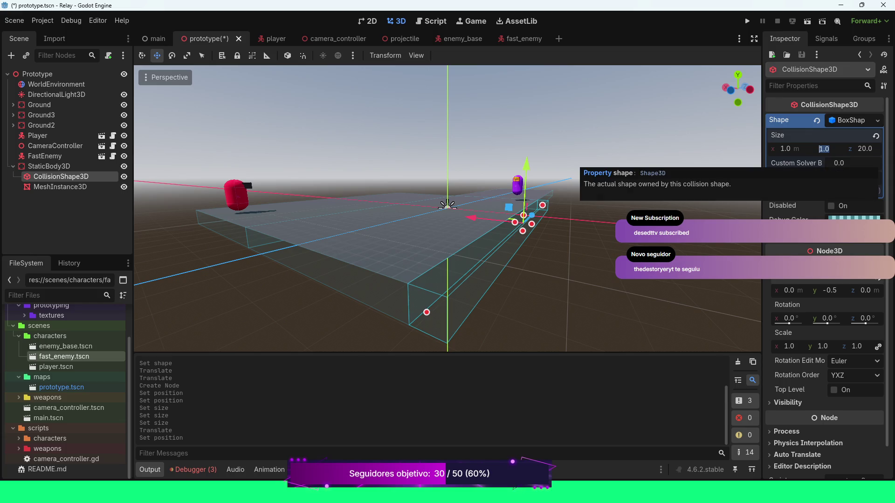
{"action": "type", "text": "3"}
{"action": "key", "text": "Return"}
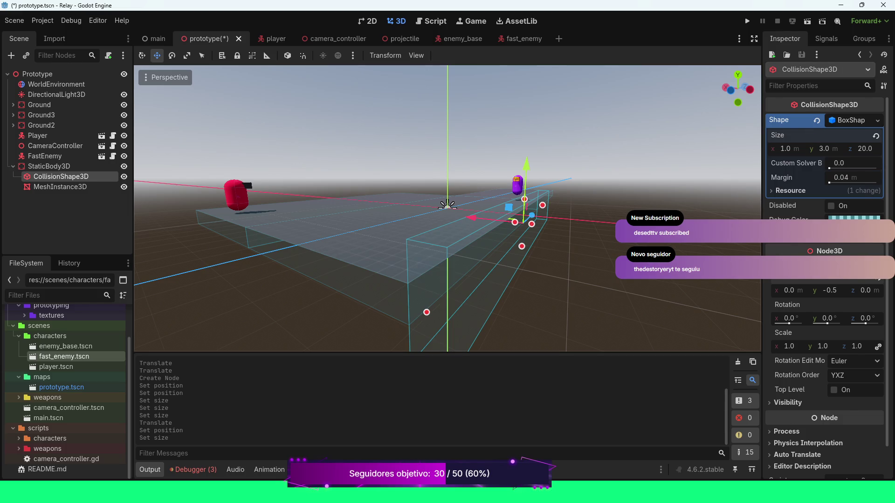
{"action": "left_click_drag", "start_coordinate": [526, 164], "coordinate": [527, 152]}
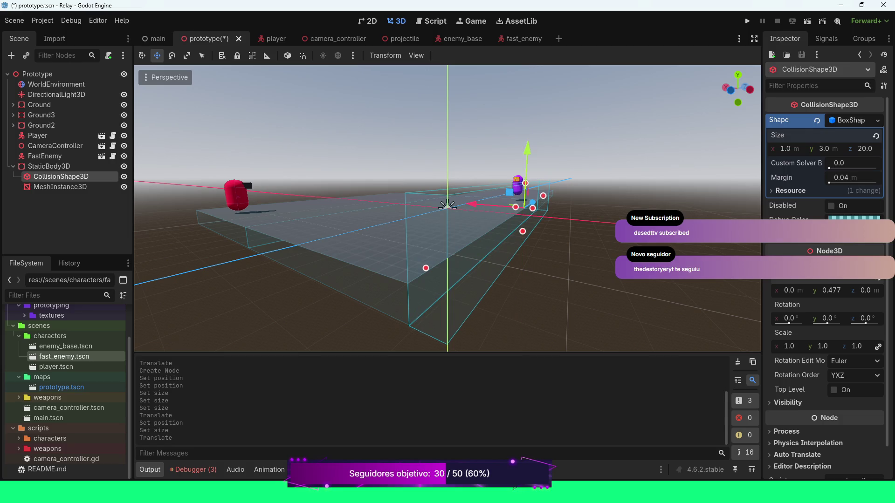
Raise the CollisionShape3D to Position Y 0.5 and select the wall's MeshInstance3D
{"action": "left_click", "coordinate": [831, 290]}
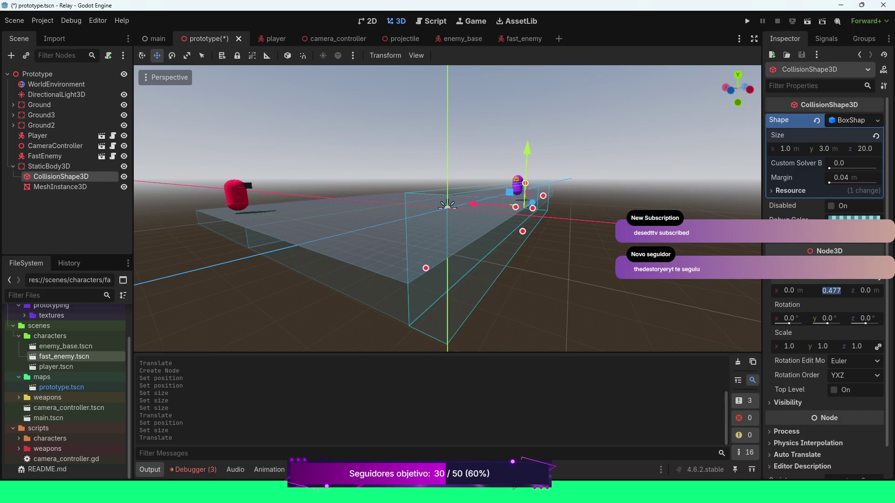
{"action": "key", "text": "BackSpace"}
{"action": "type", "text": "0.5"}
{"action": "key", "text": "Return"}
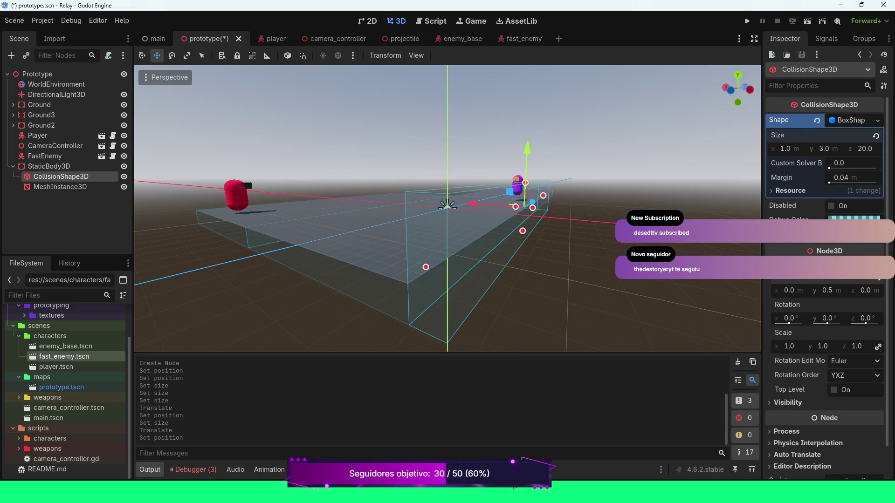
{"action": "scroll", "coordinate": [447, 208], "scroll_direction": "up", "scroll_amount": 10}
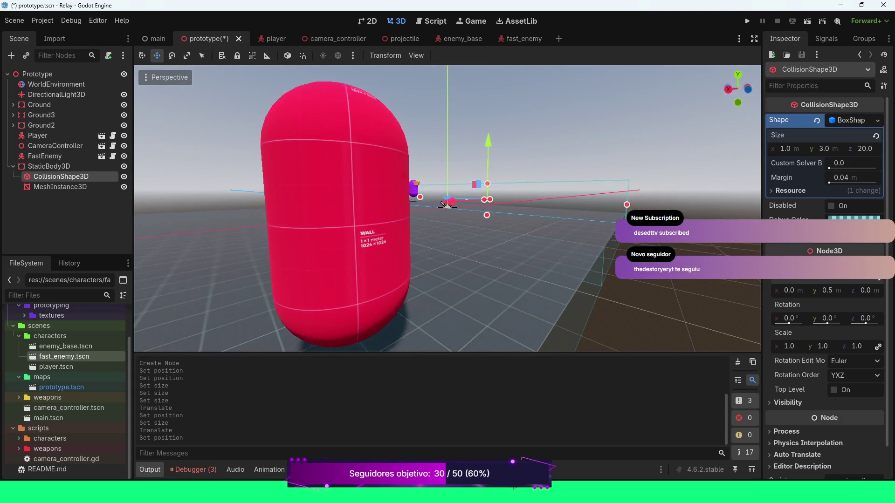
{"action": "mouse_move", "coordinate": [446, 205]}
{"action": "left_mouse_down"}
{"action": "mouse_move", "coordinate": [485, 206]}
{"action": "mouse_move", "coordinate": [446, 205]}
{"action": "left_mouse_up"}
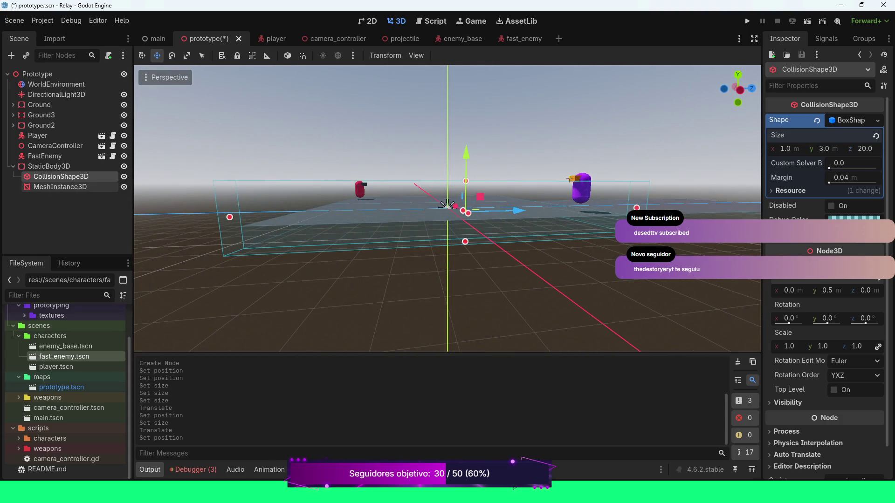
{"action": "left_click", "coordinate": [446, 205]}
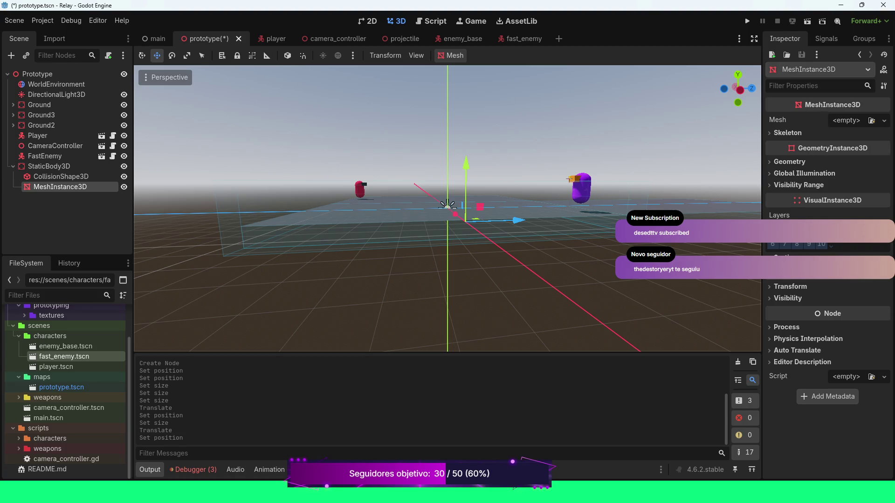
Give the MeshInstance3D a New BoxMesh and expand its settings
{"action": "left_click", "coordinate": [883, 120]}
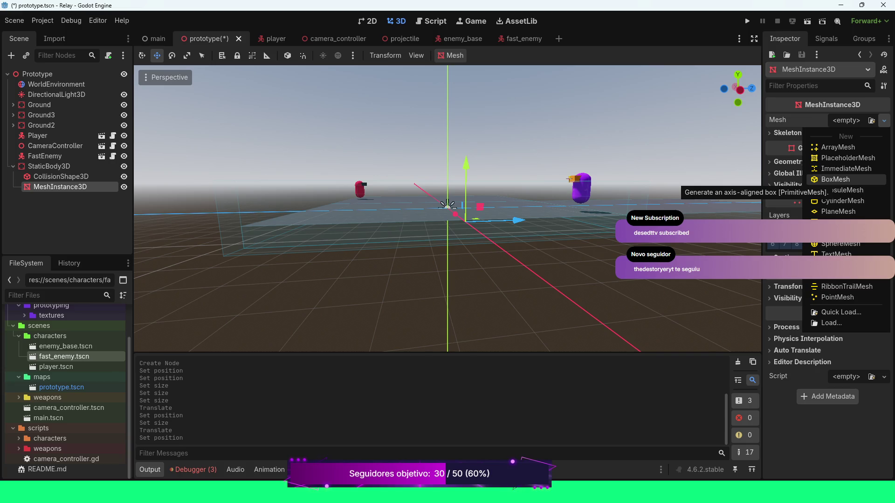
{"action": "left_click", "coordinate": [834, 179]}
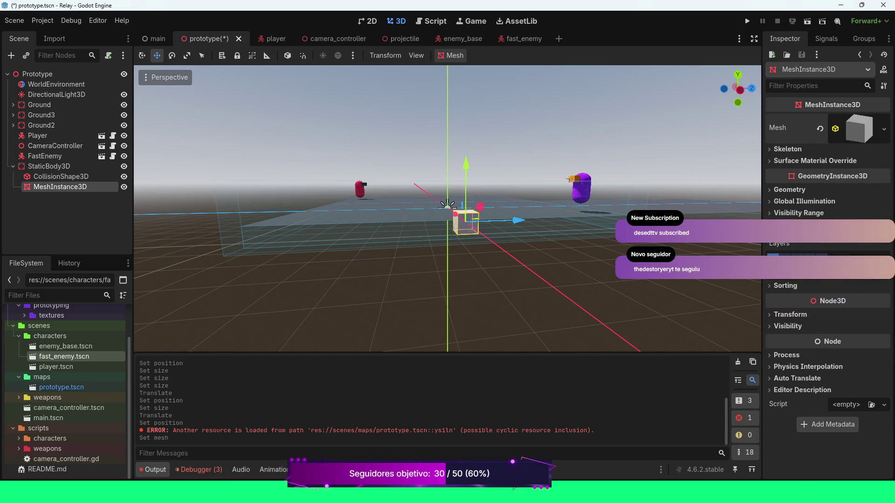
{"action": "left_click", "coordinate": [858, 128]}
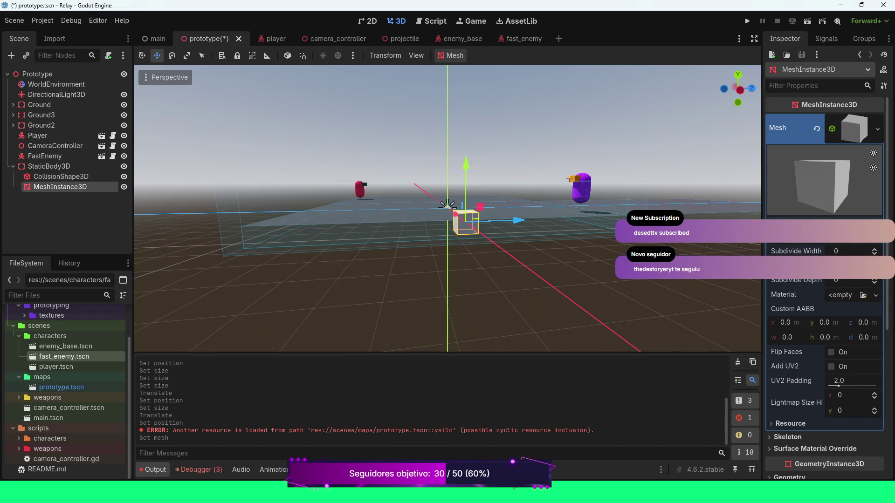
Size the BoxMesh to 1 × 3 × 20 to match the collision shape
{"action": "key", "text": "Return"}
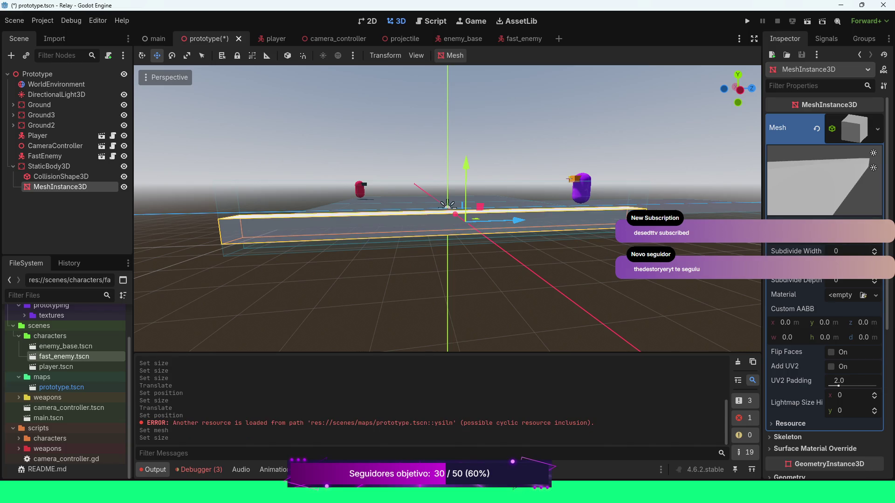
{"action": "key", "text": "Return"}
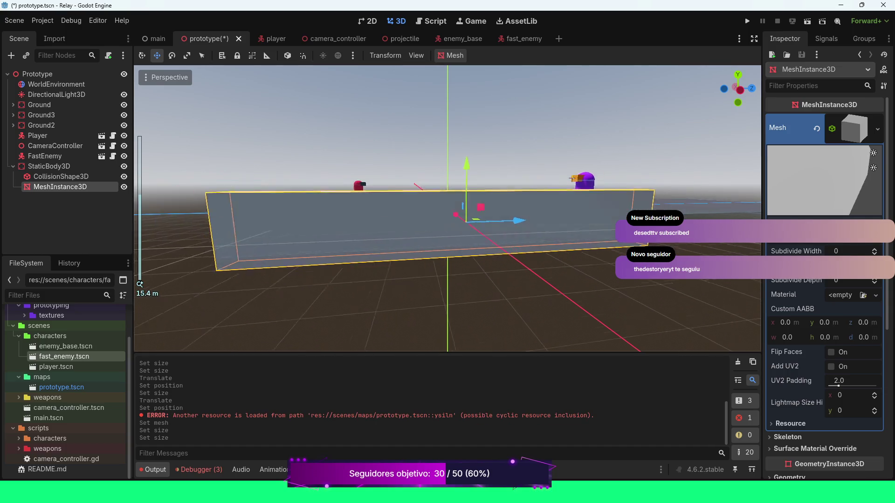
{"action": "scroll", "coordinate": [447, 210], "scroll_direction": "up", "scroll_amount": 3}
{"action": "scroll", "coordinate": [448, 208], "scroll_direction": "down", "scroll_amount": 3}
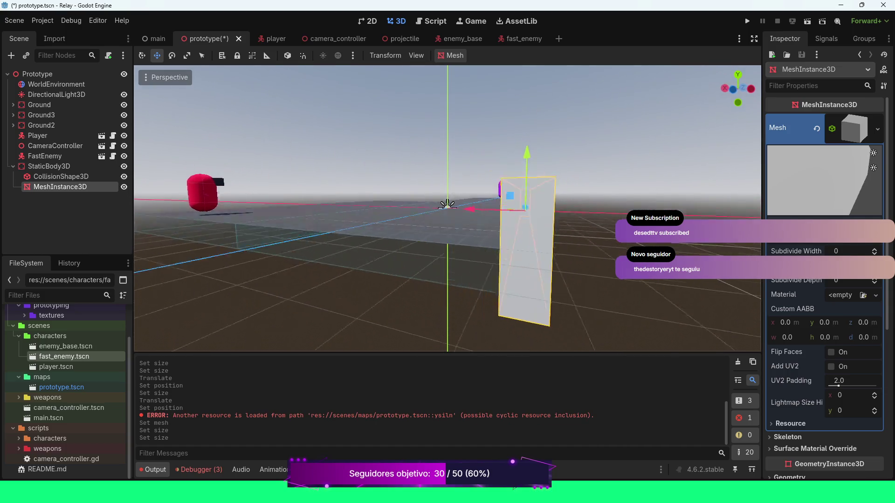
{"action": "left_click_drag", "start_coordinate": [447, 208], "coordinate": [448, 252]}
{"action": "scroll", "coordinate": [825, 233], "scroll_direction": "down", "scroll_amount": 5}
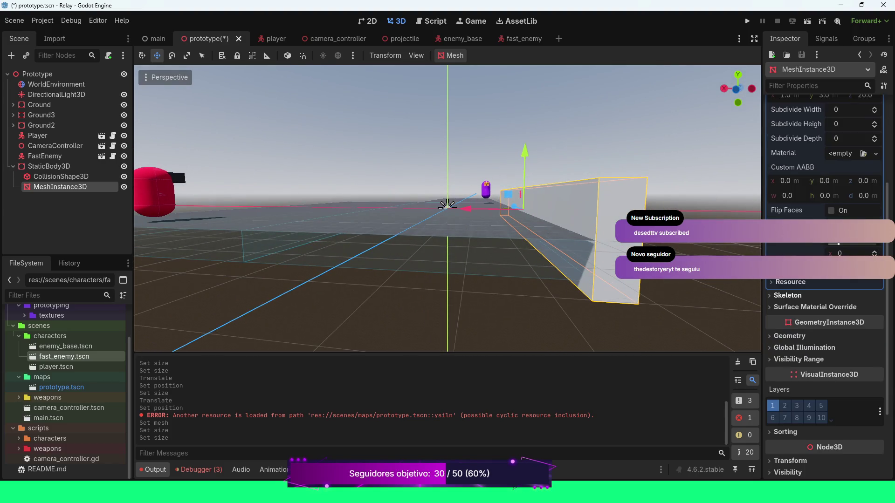
{"action": "scroll", "coordinate": [825, 302], "scroll_direction": "down", "scroll_amount": 1}
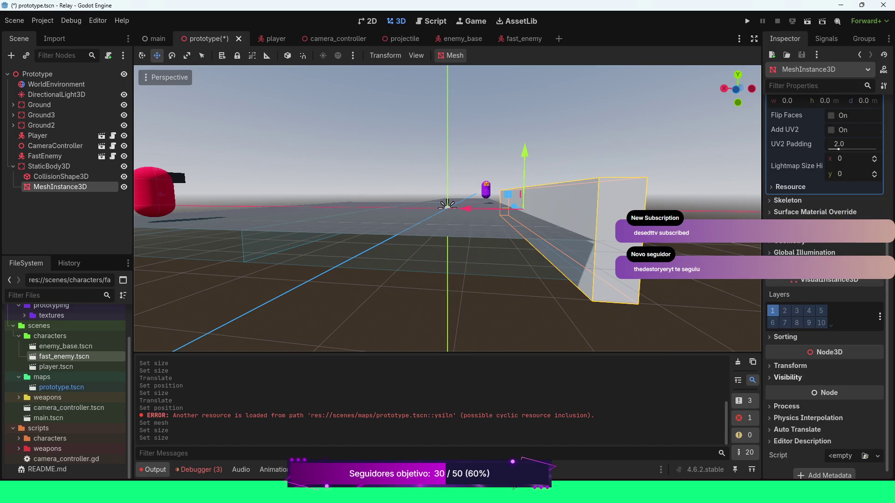
Set the MeshInstance3D's Position Y to 0.5
{"action": "left_click", "coordinate": [790, 365]}
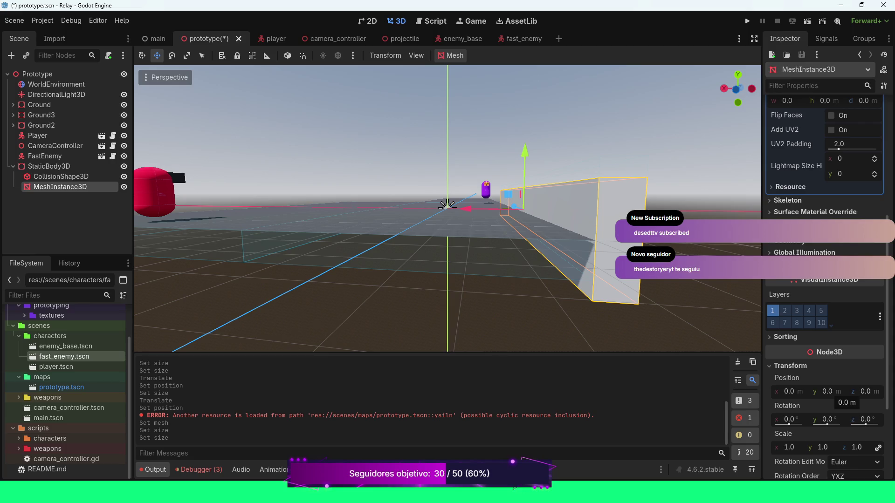
{"action": "left_click", "coordinate": [828, 391]}
{"action": "type", "text": ".5"}
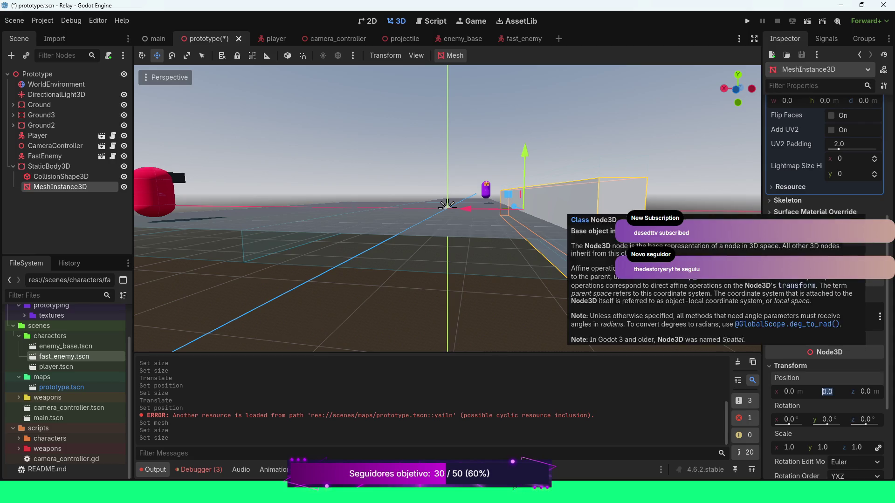
{"action": "key", "text": "Return"}
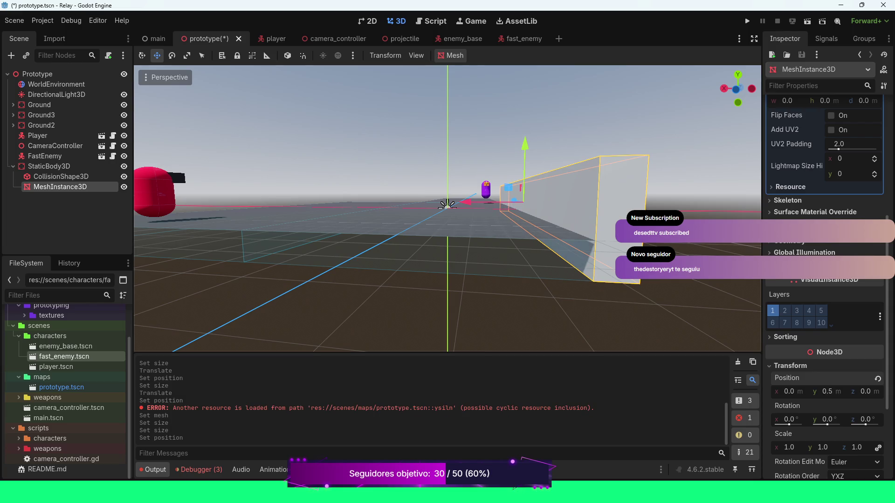
{"action": "scroll", "coordinate": [824, 186], "scroll_direction": "up", "scroll_amount": 5}
{"action": "left_click", "coordinate": [853, 128]}
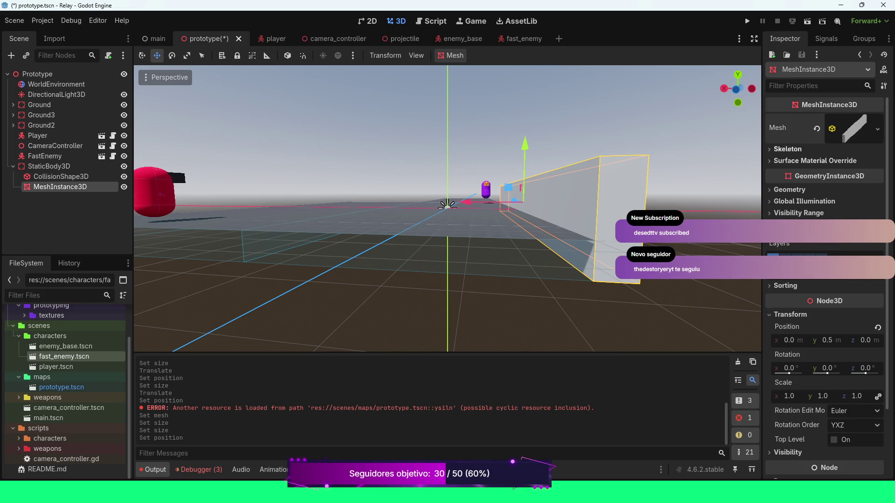
{"action": "left_click", "coordinate": [848, 129]}
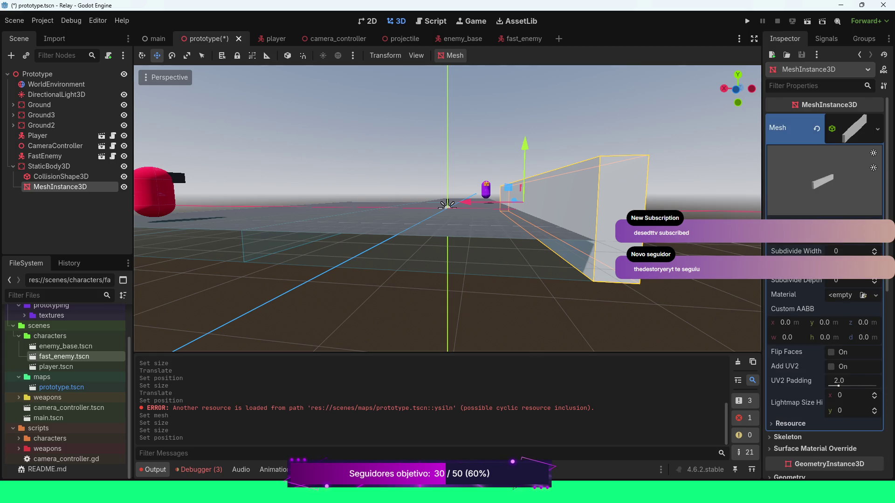
{"action": "scroll", "coordinate": [70, 354], "scroll_direction": "up", "scroll_amount": 2}
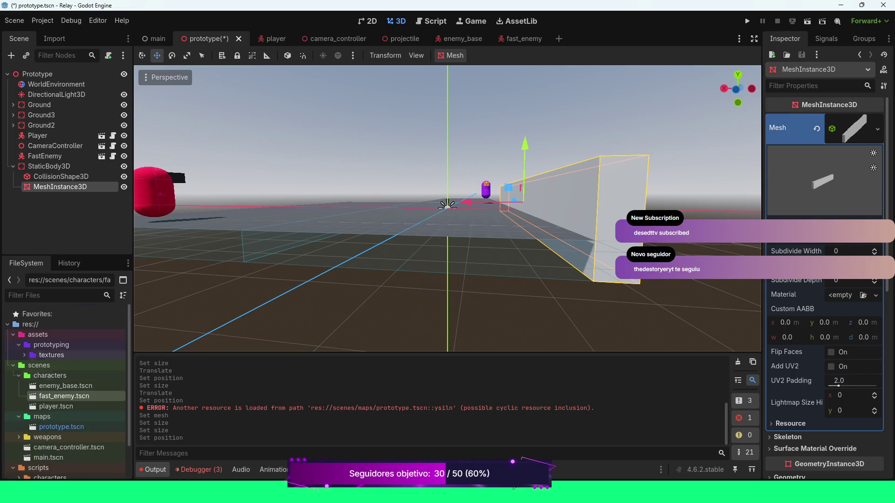
Apply texture_02.png from the textures folder as the wall mesh's material
{"action": "left_click", "coordinate": [25, 355]}
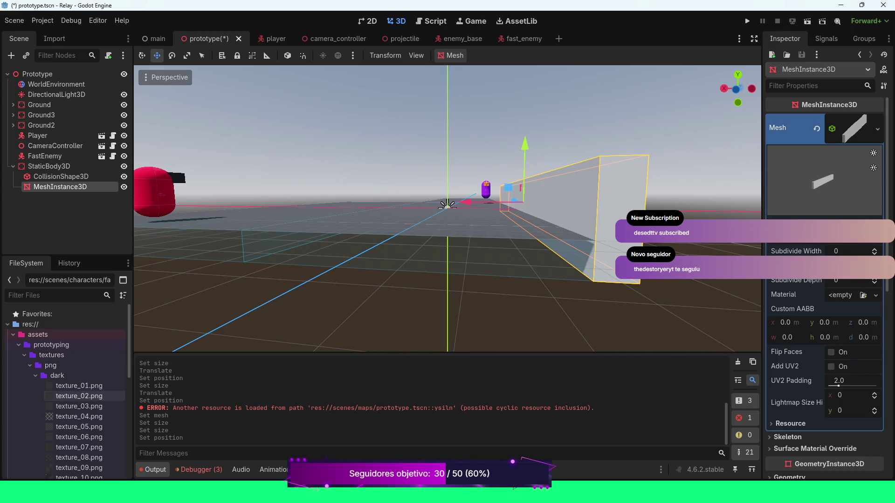
{"action": "mouse_move", "coordinate": [75, 396]}
{"action": "left_mouse_down"}
{"action": "mouse_move", "coordinate": [838, 321]}
{"action": "mouse_move", "coordinate": [846, 295]}
{"action": "mouse_move", "coordinate": [841, 302]}
{"action": "left_mouse_up"}
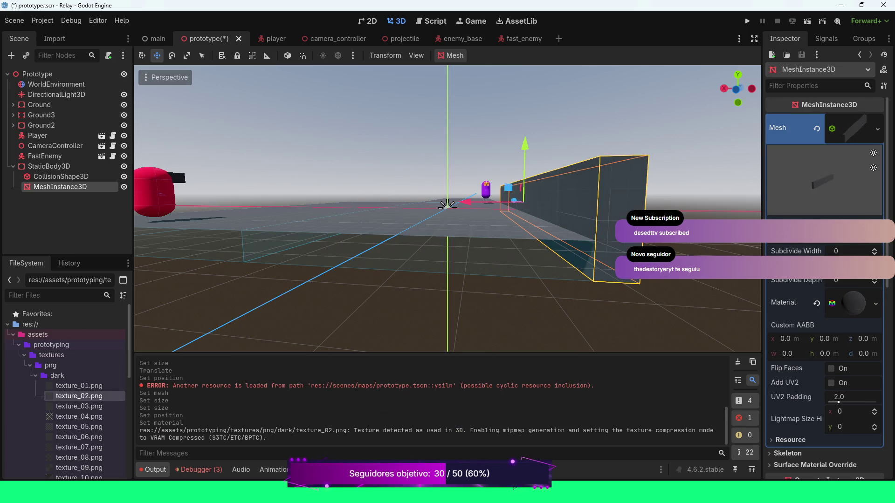
{"action": "scroll", "coordinate": [825, 287], "scroll_direction": "down", "scroll_amount": 3}
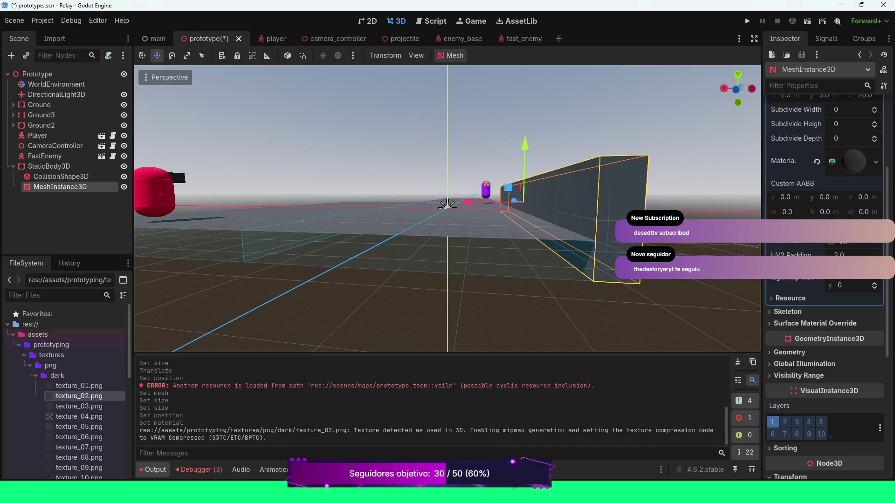
{"action": "scroll", "coordinate": [825, 287], "scroll_direction": "down", "scroll_amount": 4}
{"action": "scroll", "coordinate": [825, 287], "scroll_direction": "down", "scroll_amount": 2}
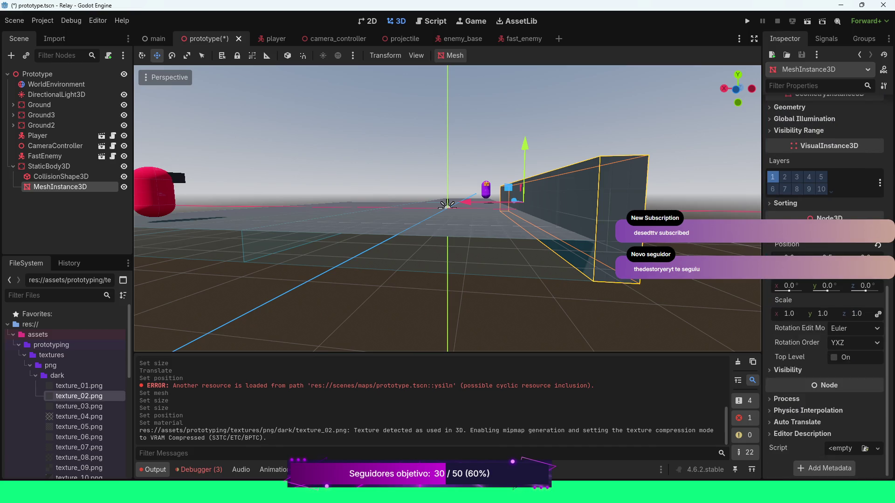
{"action": "scroll", "coordinate": [825, 287], "scroll_direction": "up", "scroll_amount": 5}
{"action": "scroll", "coordinate": [825, 287], "scroll_direction": "up", "scroll_amount": 2}
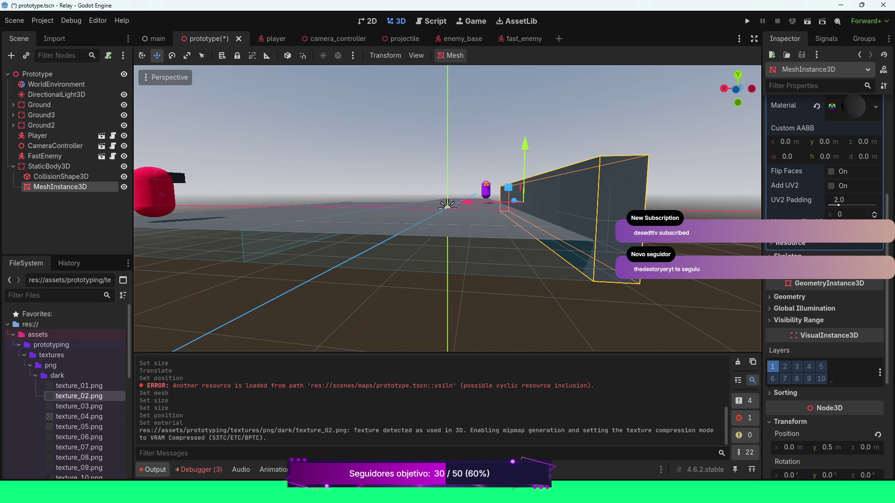
{"action": "scroll", "coordinate": [825, 287], "scroll_direction": "up", "scroll_amount": 4}
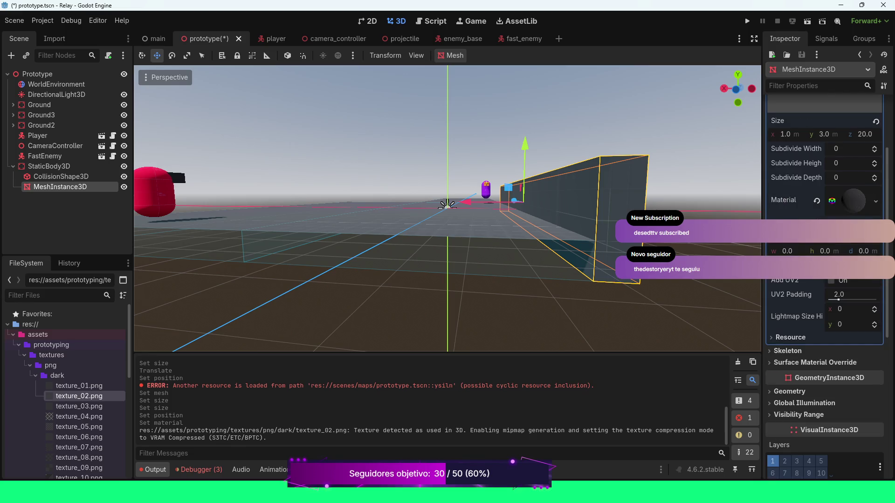
Turn on UV1 Triplanar mapping in the wall's material
{"action": "left_click", "coordinate": [853, 200]}
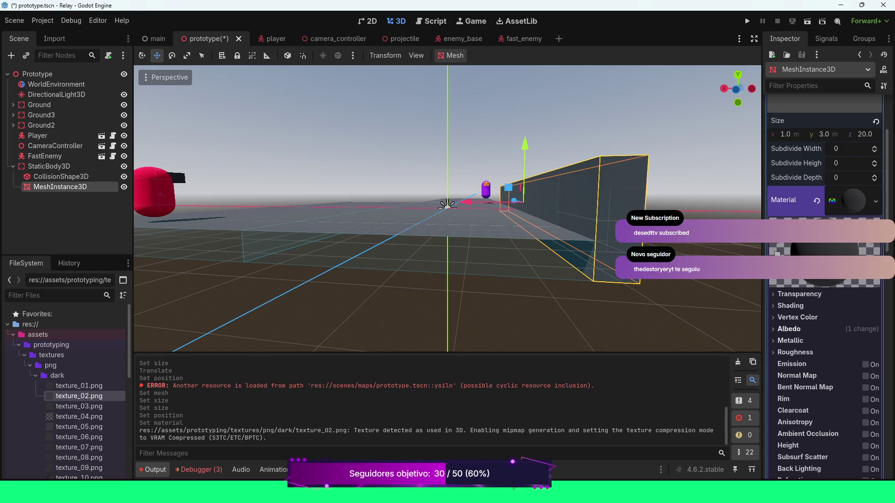
{"action": "left_click", "coordinate": [788, 328]}
{"action": "left_click", "coordinate": [788, 328]}
{"action": "scroll", "coordinate": [788, 329], "scroll_direction": "down", "scroll_amount": 4}
{"action": "scroll", "coordinate": [824, 279], "scroll_direction": "down", "scroll_amount": 2}
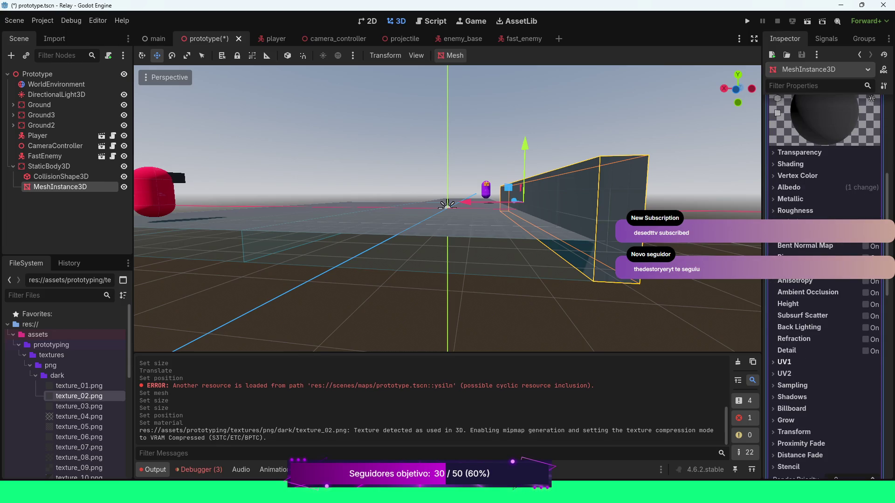
{"action": "left_click", "coordinate": [784, 362]}
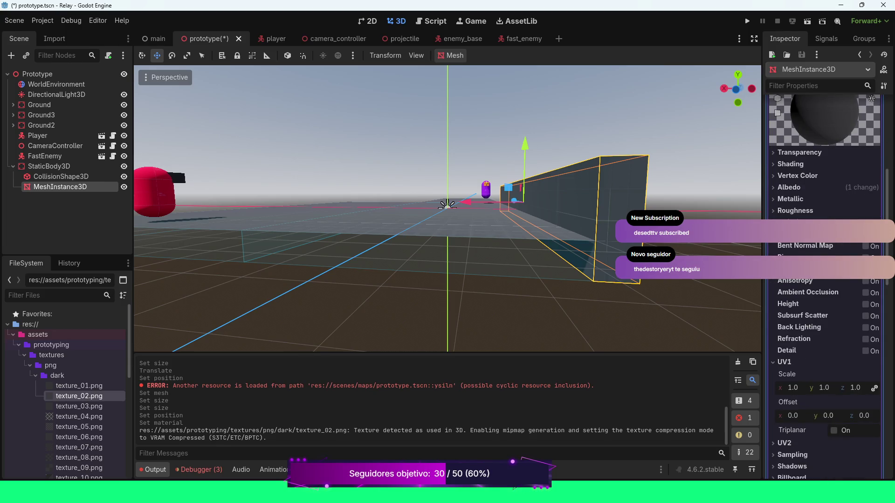
{"action": "left_click", "coordinate": [833, 431]}
{"action": "scroll", "coordinate": [447, 210], "scroll_direction": "up", "scroll_amount": 5}
{"action": "mouse_move", "coordinate": [448, 208]}
{"action": "left_mouse_down"}
{"action": "mouse_move", "coordinate": [522, 168]}
{"action": "mouse_move", "coordinate": [470, 209]}
{"action": "mouse_move", "coordinate": [541, 208]}
{"action": "left_mouse_up"}
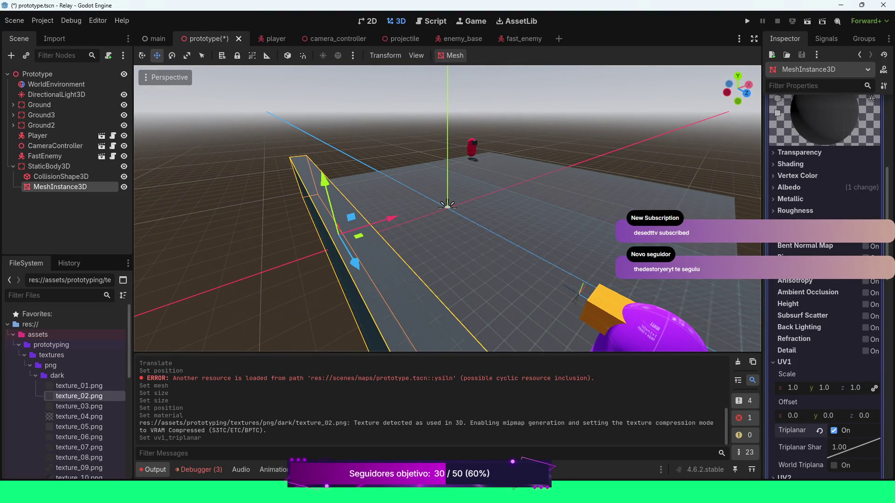
Save the prototype scene and run it with F6 to playtest
{"action": "key", "text": "ctrl+s"}
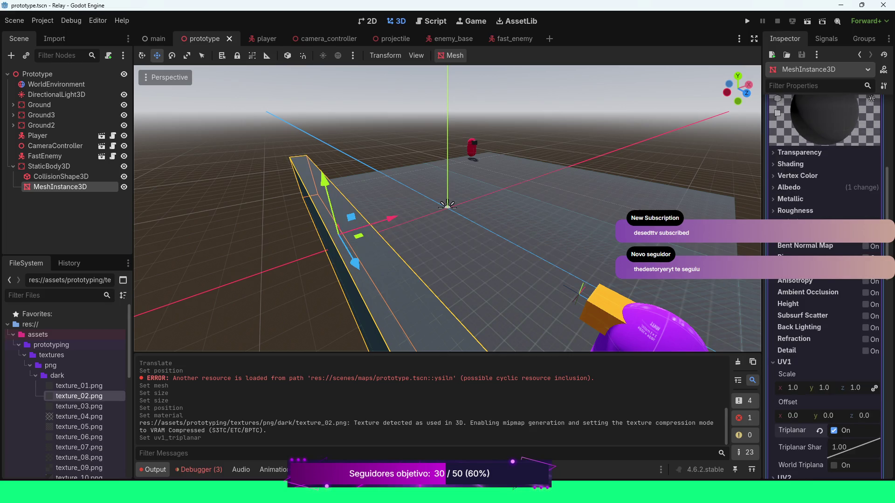
{"action": "key", "text": "F6"}
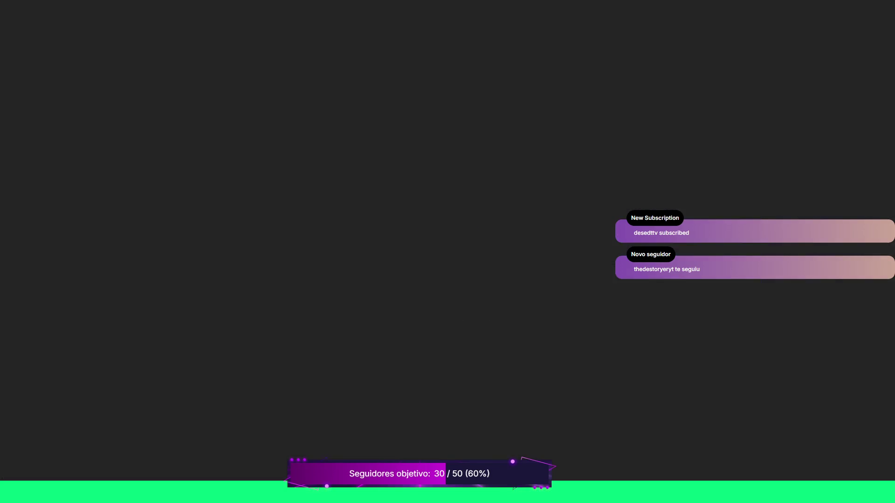
Walk the player around the L-shaped floor in every direction with WASD
{"action": "key", "text": "a"}
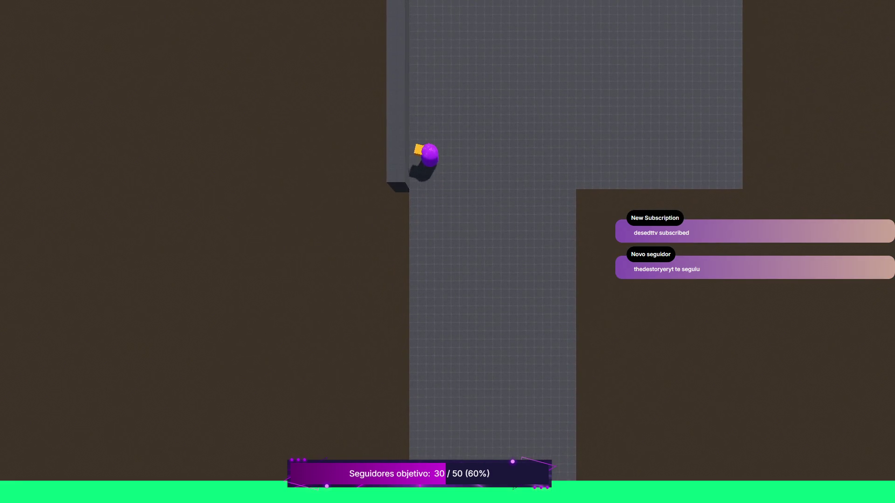
{"action": "key", "text": "d"}
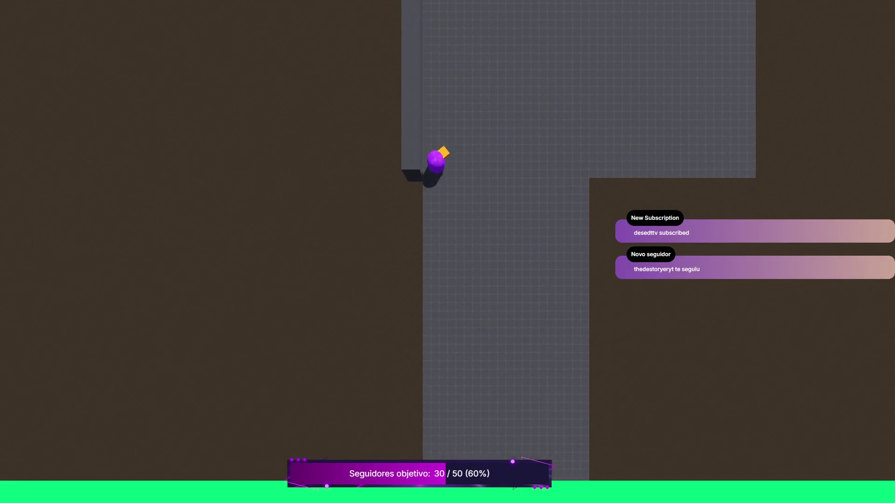
{"action": "key", "text": "w"}
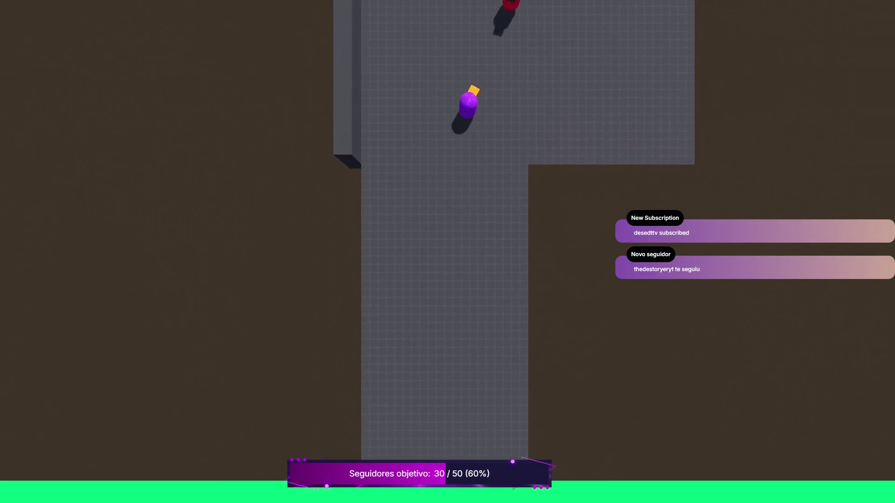
{"action": "key", "text": "a"}
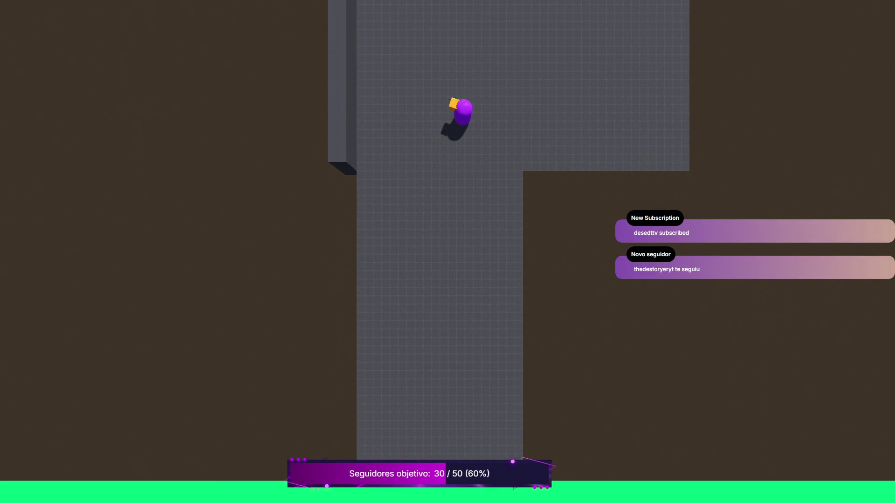
{"action": "key", "text": "d"}
{"action": "key", "text": "w"}
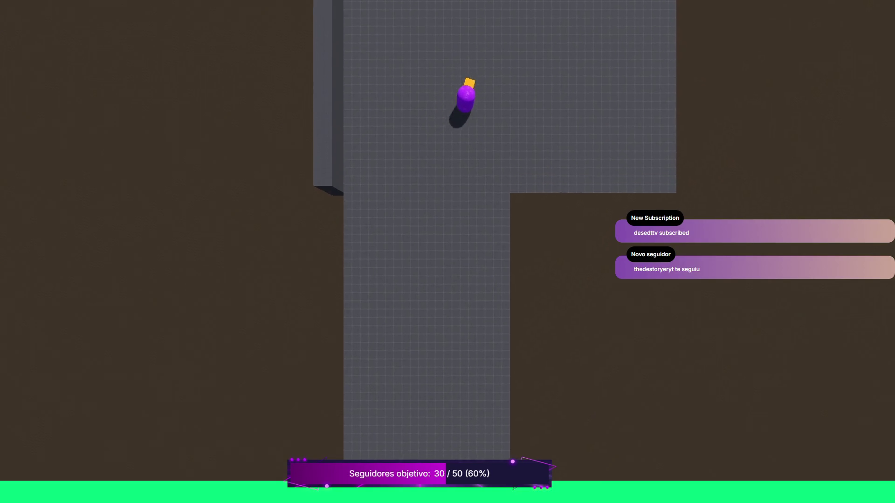
{"action": "key", "text": "a"}
{"action": "key", "text": "d"}
{"action": "key", "text": "a"}
{"action": "key", "text": "w"}
{"action": "key", "text": "w"}
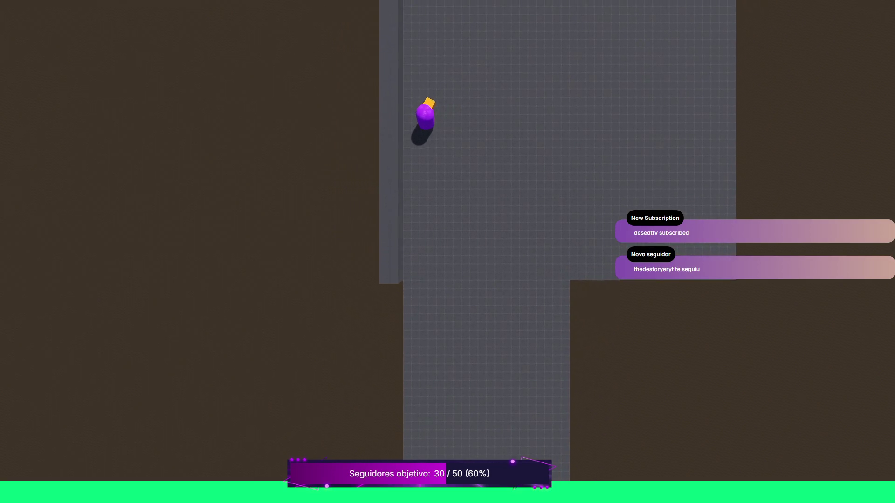
{"action": "key", "text": "d"}
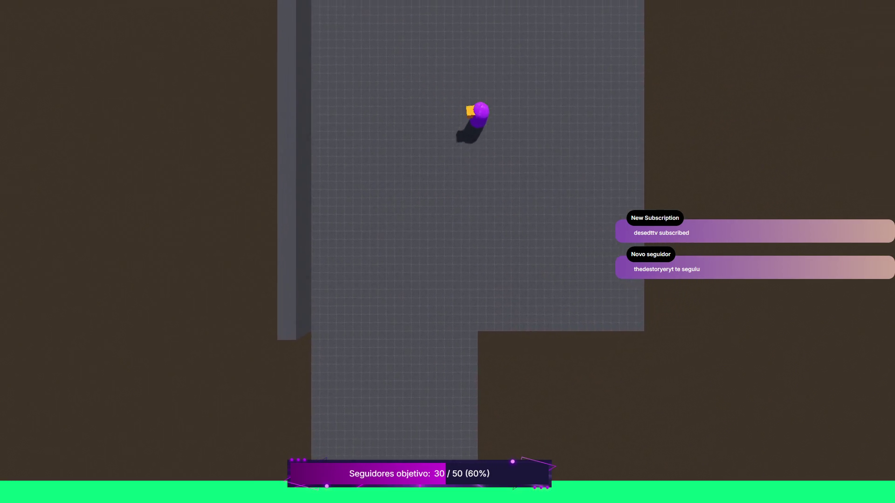
{"action": "key", "text": "w"}
{"action": "key", "text": "a"}
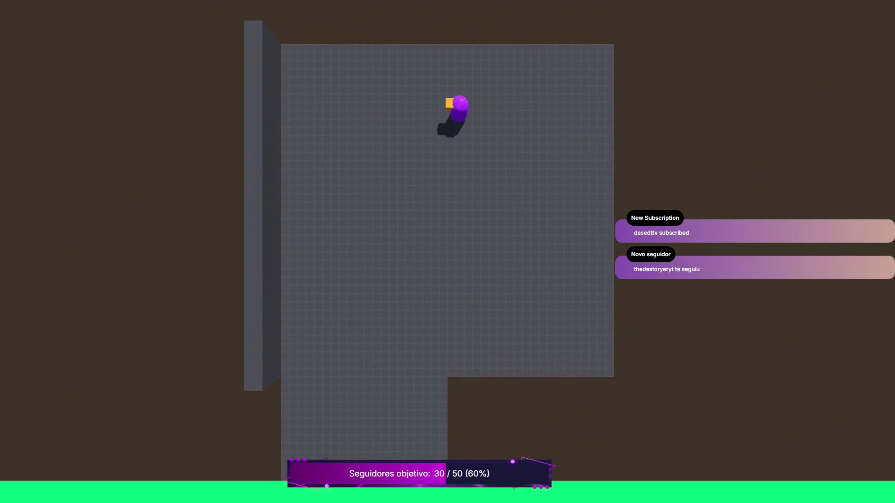
{"action": "key", "text": "d"}
{"action": "key", "text": "s"}
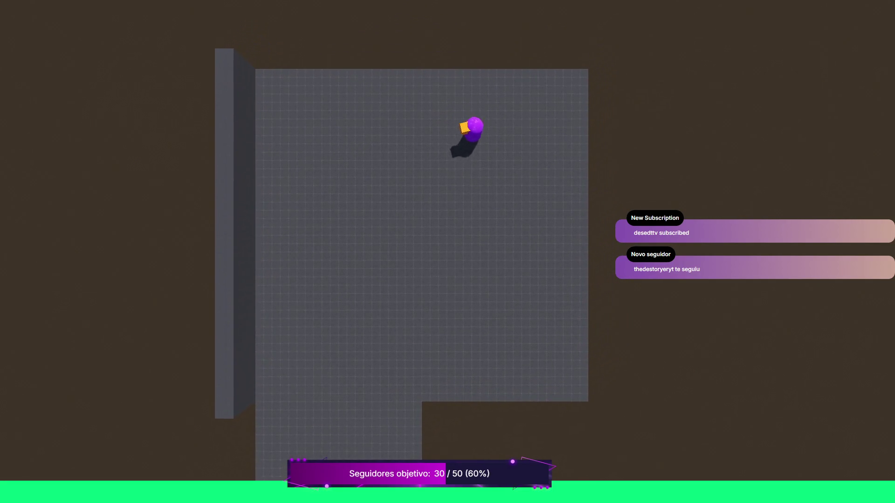
{"action": "key", "text": "a"}
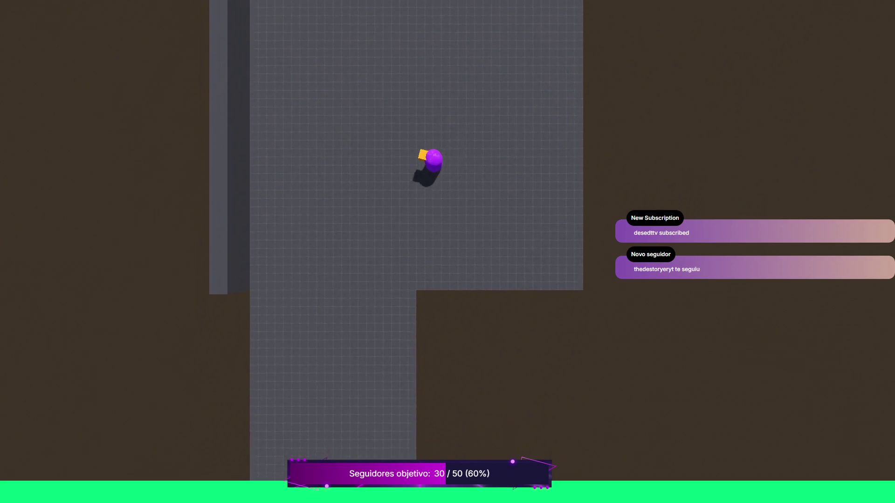
{"action": "key", "text": "w"}
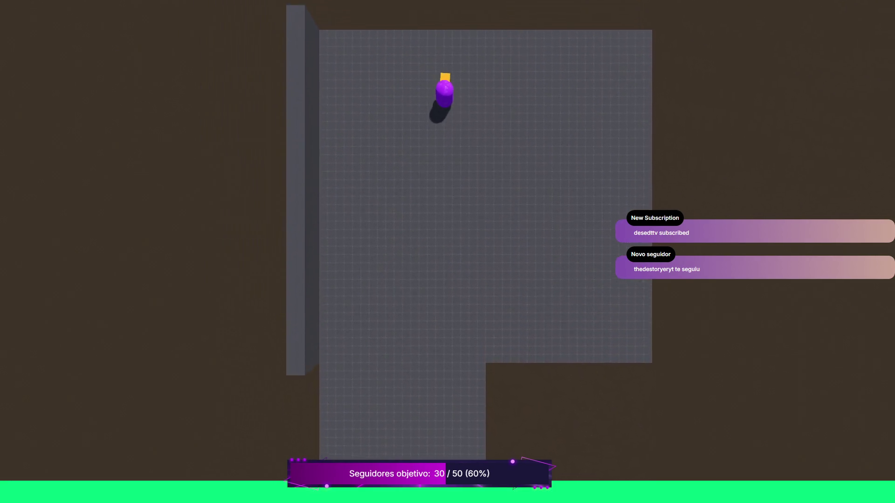
{"action": "key", "text": "s"}
{"action": "key", "text": "s"}
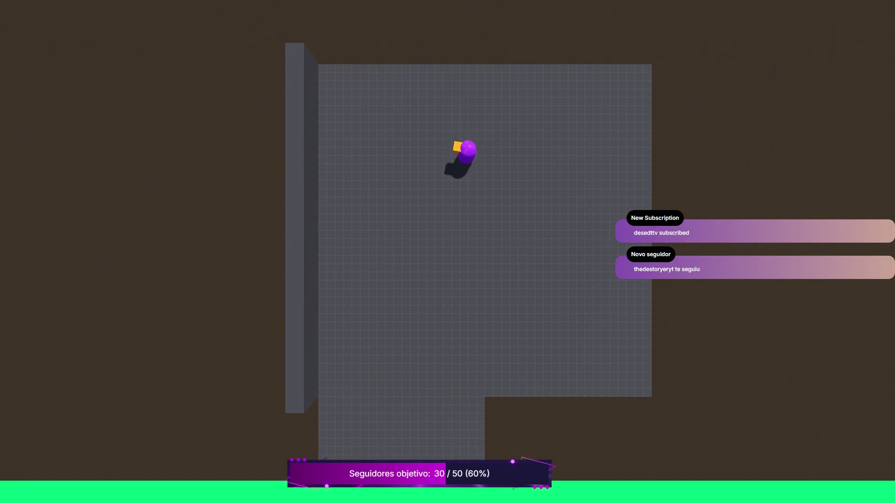
{"action": "key", "text": "a"}
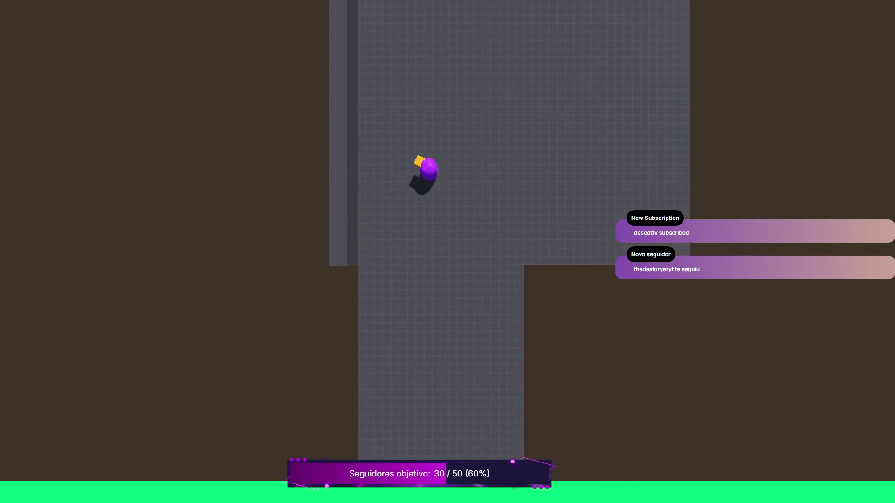
{"action": "key", "text": "w"}
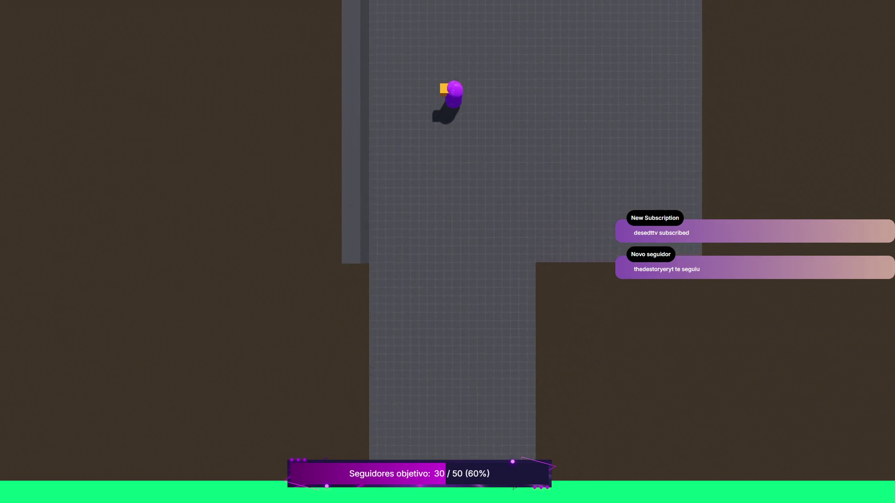
{"action": "key", "text": "d"}
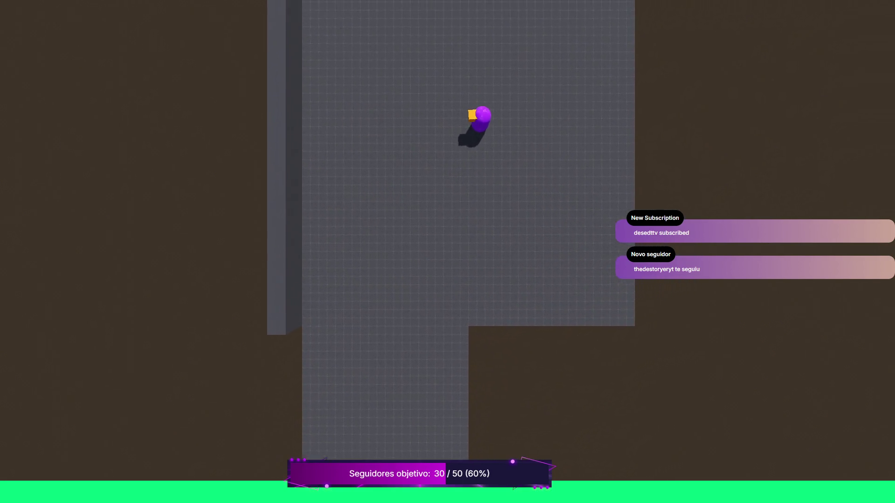
{"action": "key", "text": "s"}
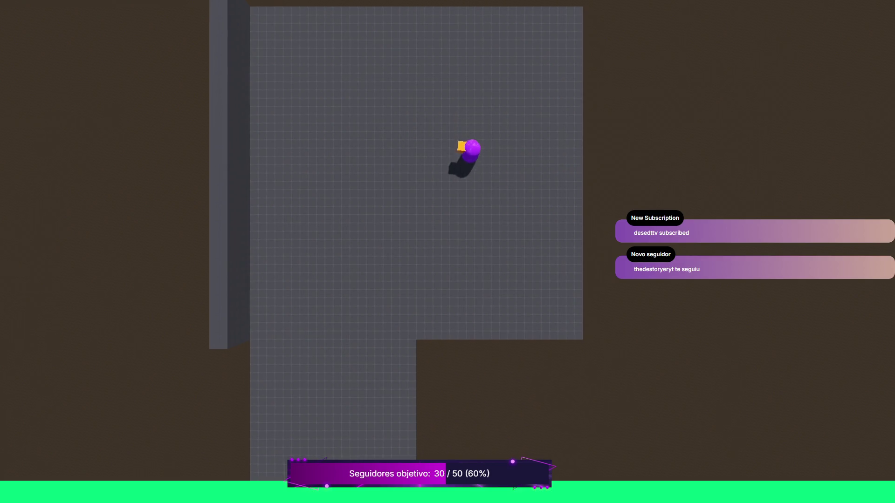
{"action": "key", "text": "s"}
{"action": "key", "text": "a"}
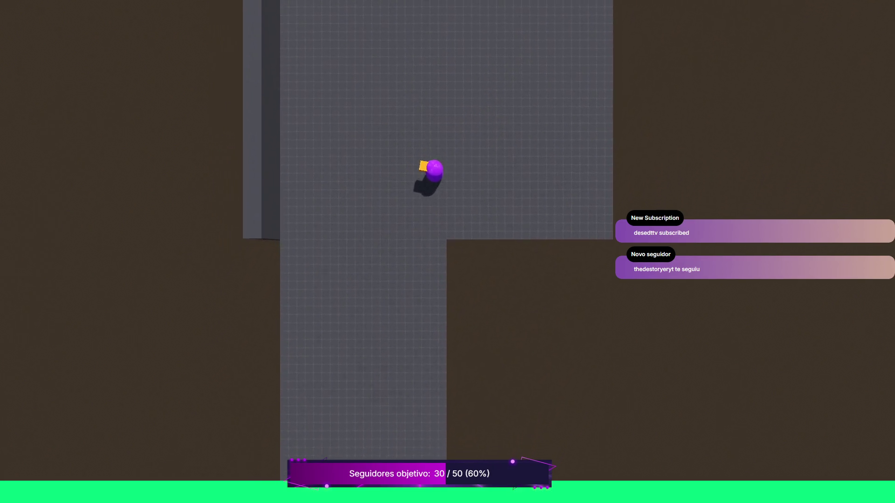
{"action": "key", "text": "a"}
{"action": "key", "text": "s"}
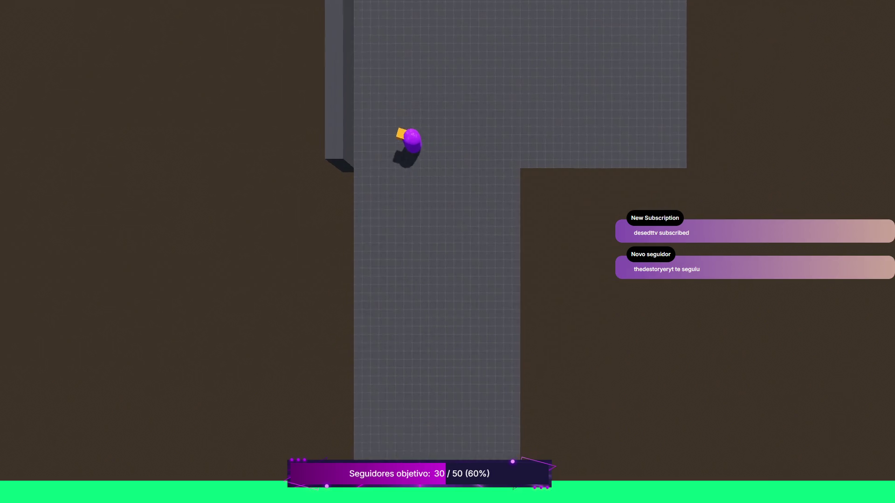
Walk the player into the wall, then stop the running game with F8
{"action": "key", "text": "a"}
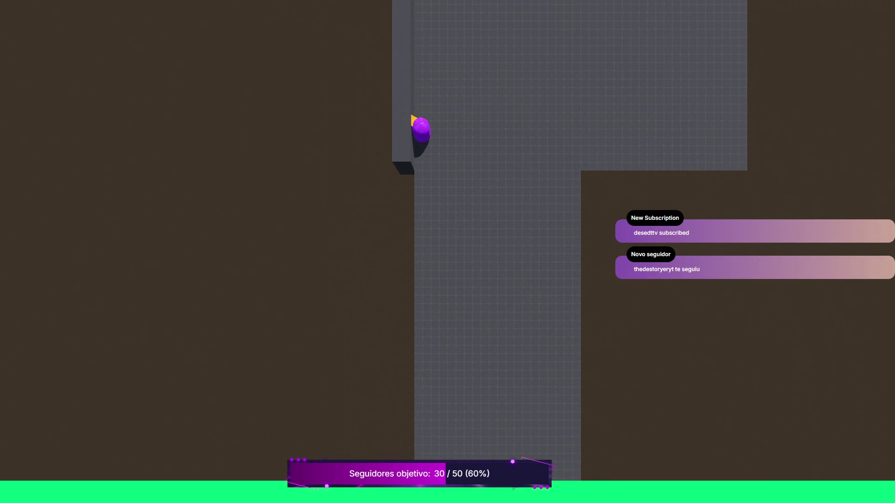
{"action": "key", "text": "d"}
{"action": "key", "text": "s"}
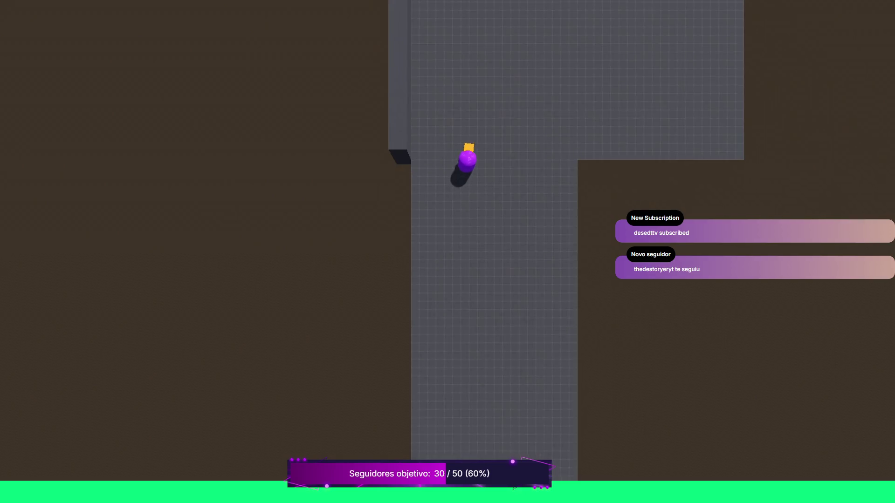
{"action": "key", "text": "a"}
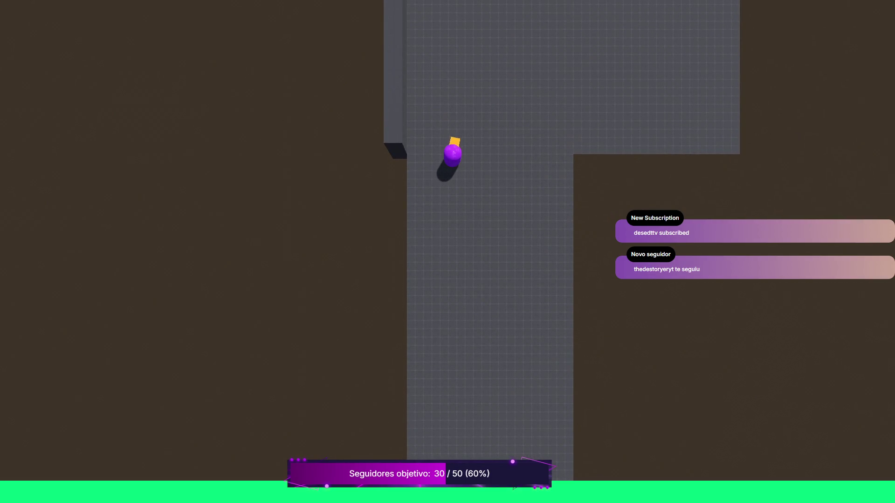
{"action": "key", "text": "w"}
{"action": "key", "text": "d"}
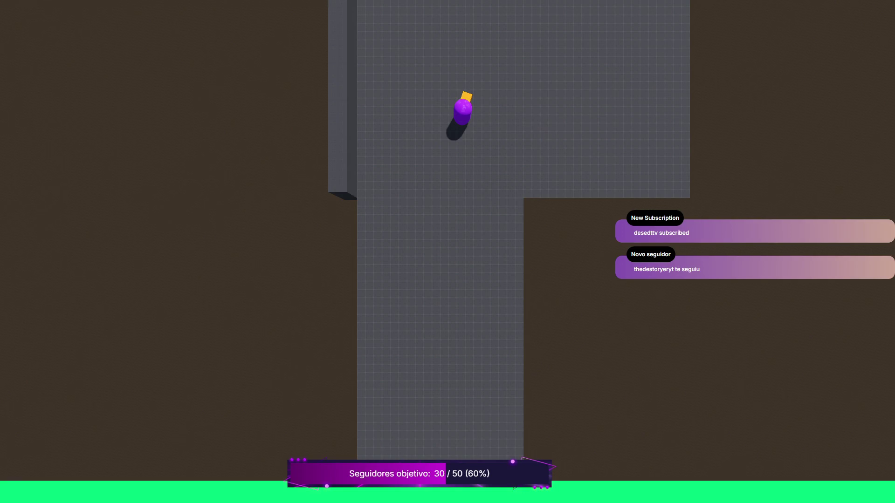
{"action": "key", "text": "F8"}
{"action": "mouse_move", "coordinate": [448, 208]}
{"action": "left_mouse_down"}
{"action": "mouse_move", "coordinate": [540, 196]}
{"action": "mouse_move", "coordinate": [550, 214]}
{"action": "left_mouse_up"}
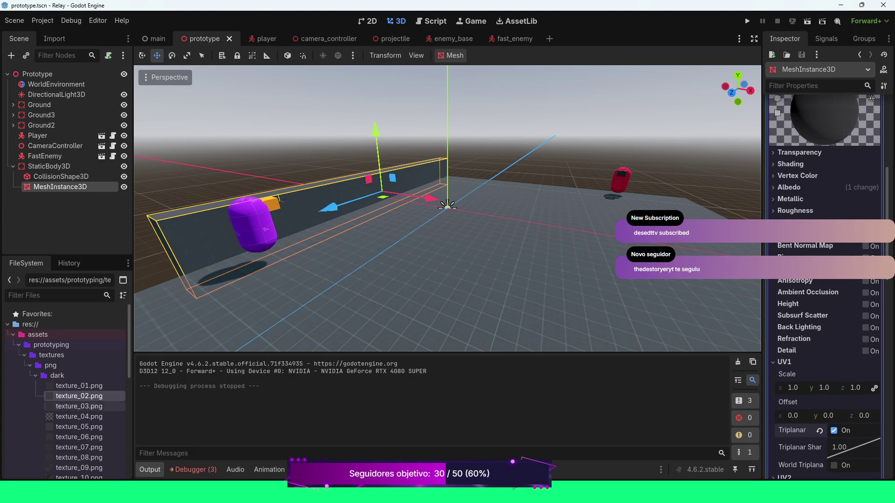
Apply texture_04.png as the wall mesh's material and orbit to inspect the dark texture
{"action": "mouse_move", "coordinate": [79, 416]}
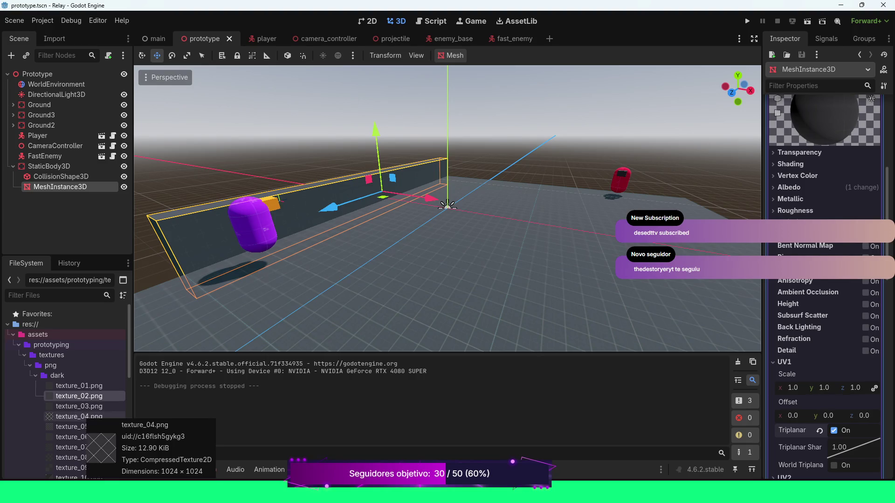
{"action": "scroll", "coordinate": [824, 279], "scroll_direction": "up", "scroll_amount": 5}
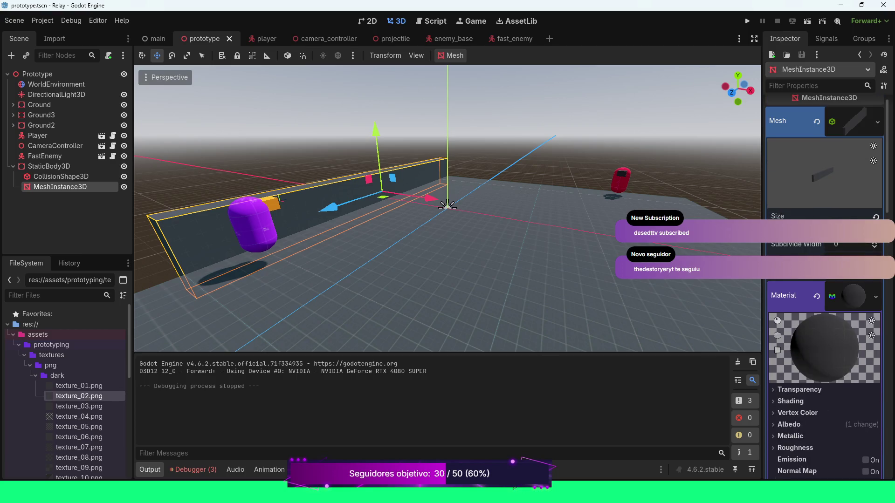
{"action": "scroll", "coordinate": [824, 280], "scroll_direction": "up", "scroll_amount": 1}
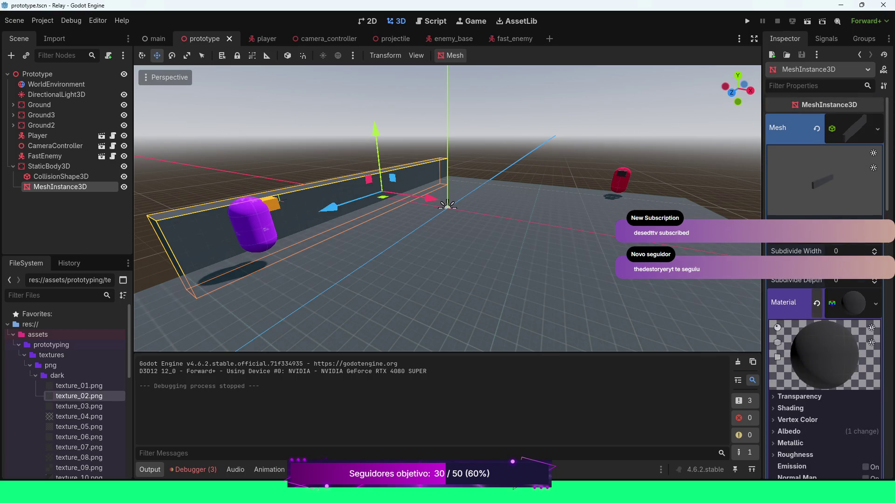
{"action": "left_click_drag", "start_coordinate": [74, 417], "coordinate": [210, 271]}
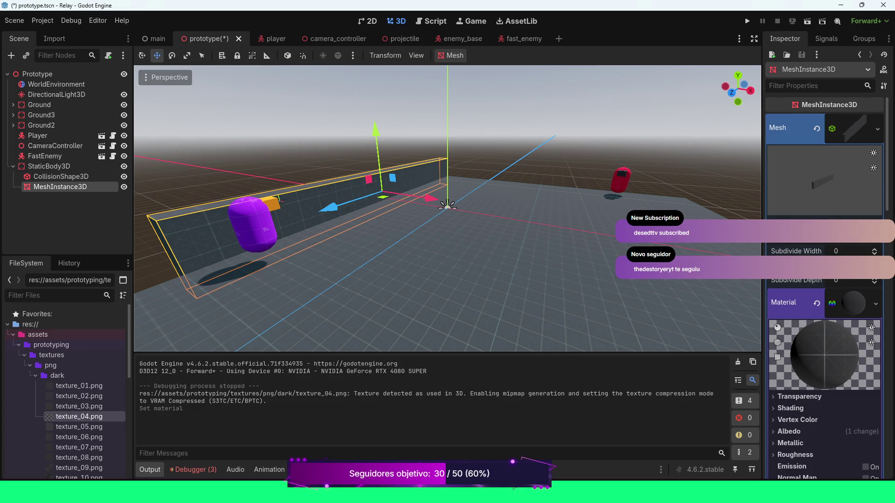
{"action": "scroll", "coordinate": [447, 209], "scroll_direction": "up", "scroll_amount": 5}
{"action": "mouse_move", "coordinate": [373, 280]}
{"action": "left_mouse_down"}
{"action": "mouse_move", "coordinate": [512, 279]}
{"action": "mouse_move", "coordinate": [475, 242]}
{"action": "mouse_move", "coordinate": [522, 270]}
{"action": "mouse_move", "coordinate": [568, 270]}
{"action": "mouse_move", "coordinate": [517, 271]}
{"action": "mouse_move", "coordinate": [494, 247]}
{"action": "mouse_move", "coordinate": [465, 240]}
{"action": "left_mouse_up"}
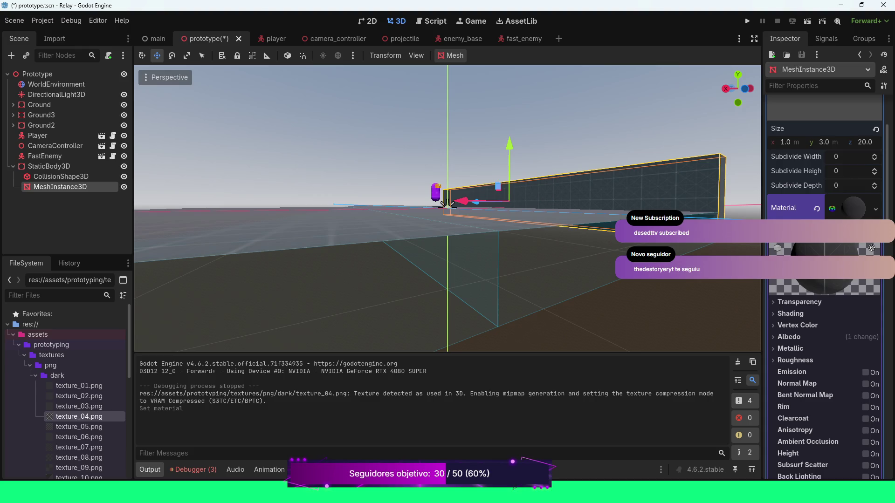
{"action": "left_click_drag", "start_coordinate": [446, 204], "coordinate": [448, 205]}
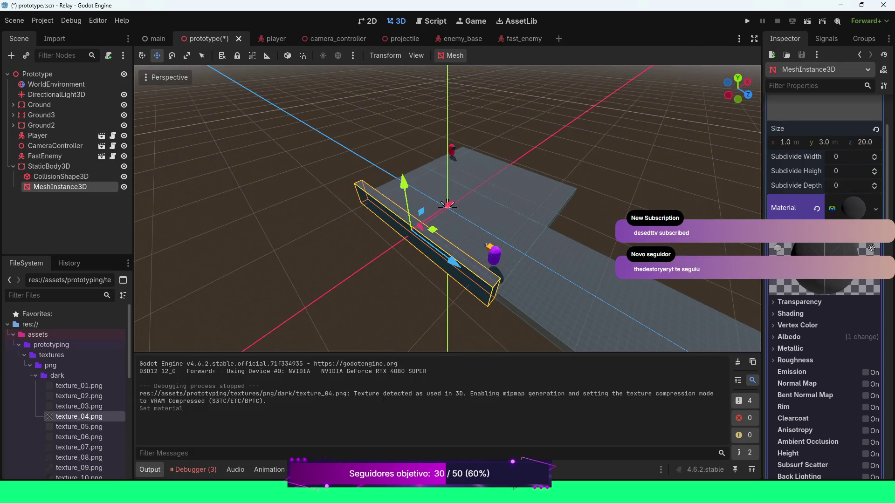
{"action": "left_click", "coordinate": [447, 205]}
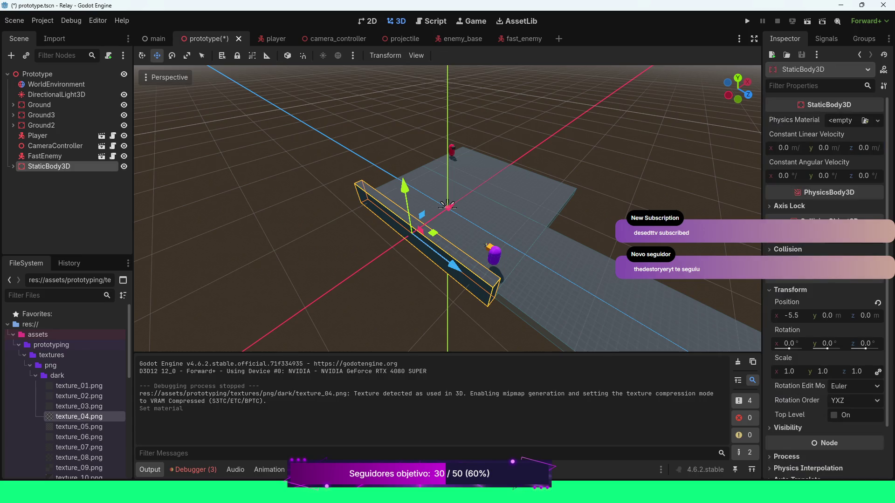
Rename the wall's StaticBody3D node to Wall20x3
{"action": "double_click", "coordinate": [52, 166]}
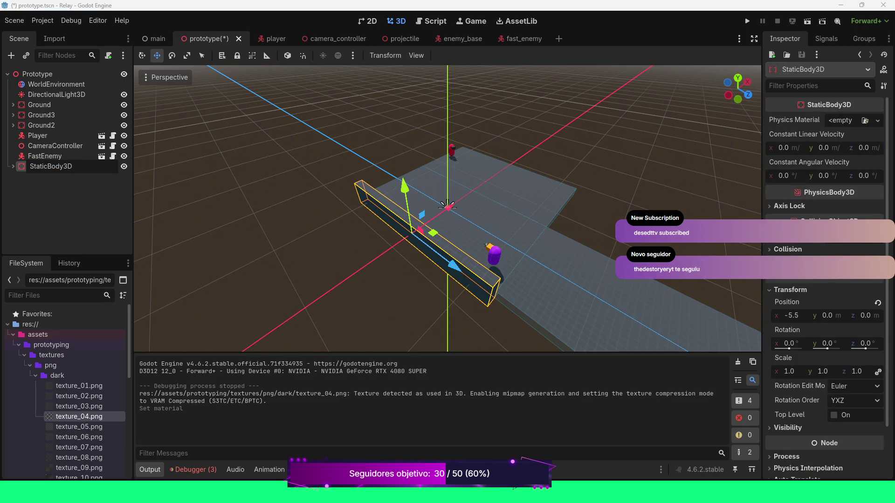
{"action": "double_click", "coordinate": [51, 166]}
{"action": "type", "text": "Wall"}
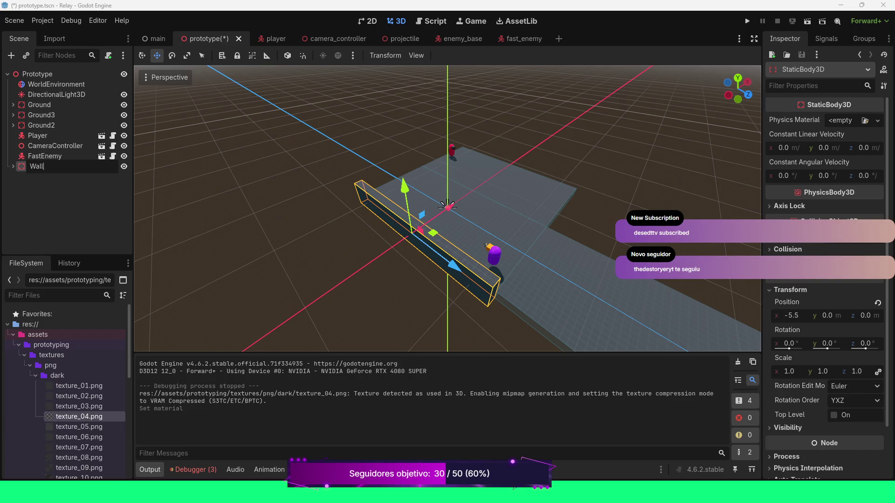
{"action": "type", "text": "20x"}
{"action": "type", "text": "3"}
{"action": "key", "text": "Return"}
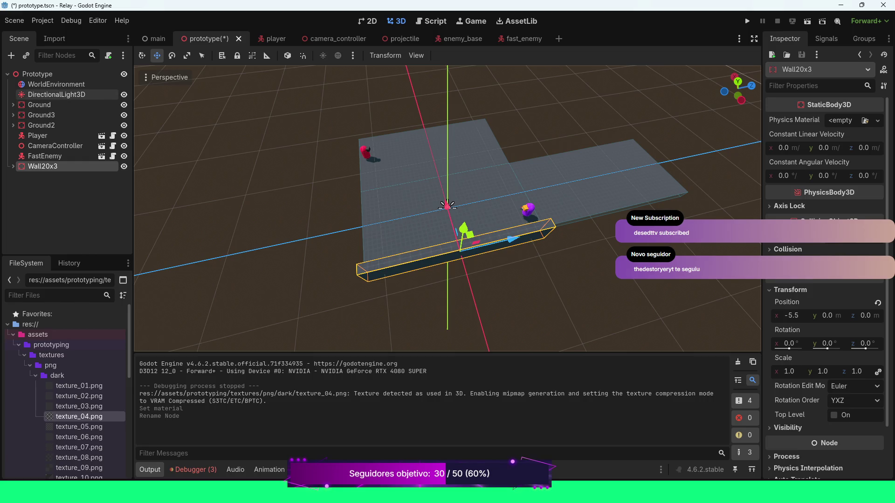
{"action": "left_click", "coordinate": [37, 74]}
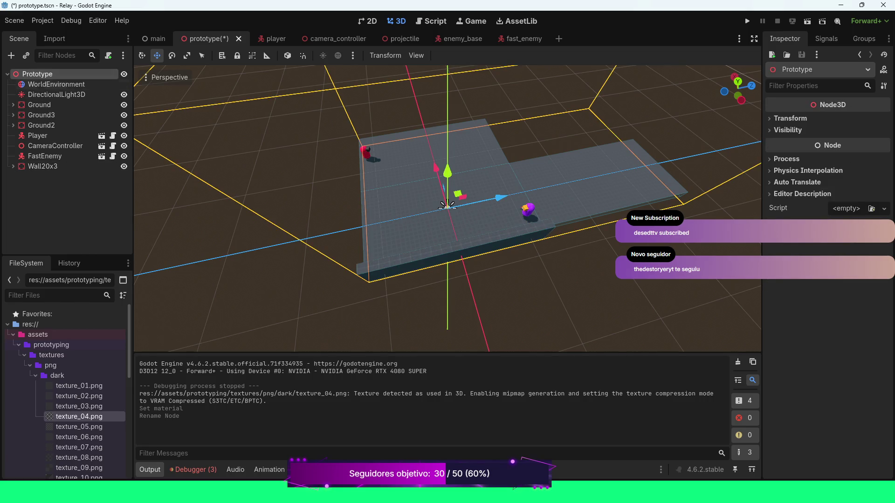
Add a plain Node named Walls under Prototype and move Wall20x3 inside it
{"action": "right_click", "coordinate": [40, 74]}
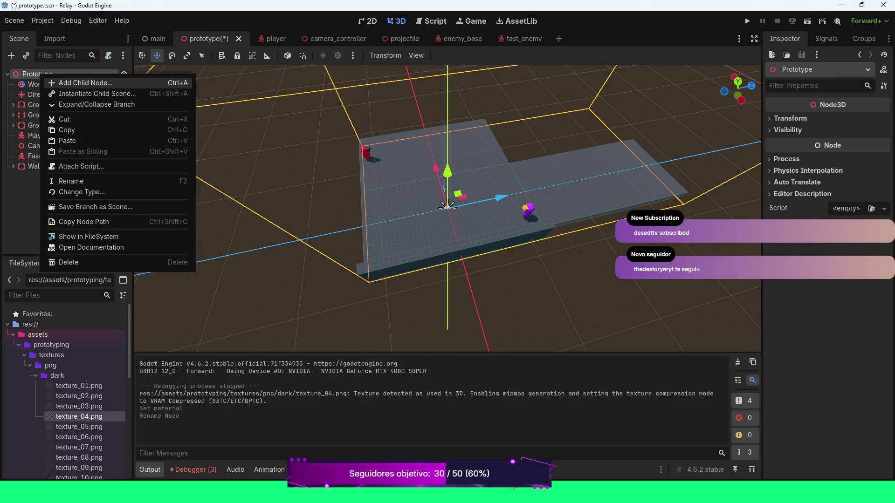
{"action": "left_click", "coordinate": [86, 83]}
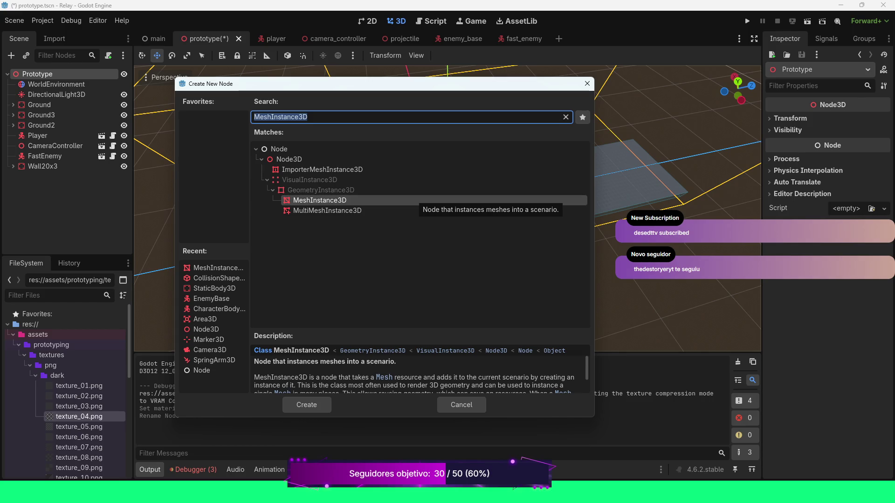
{"action": "type", "text": "node"}
{"action": "key", "text": "Return"}
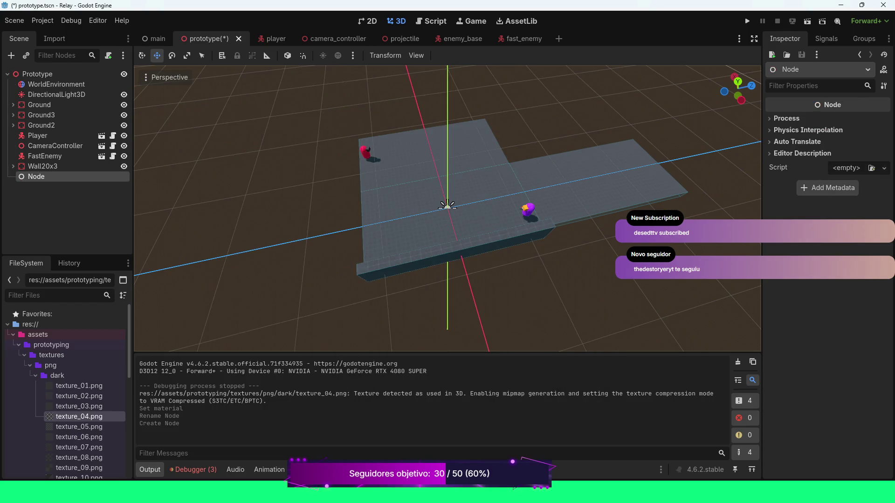
{"action": "key", "text": "F2"}
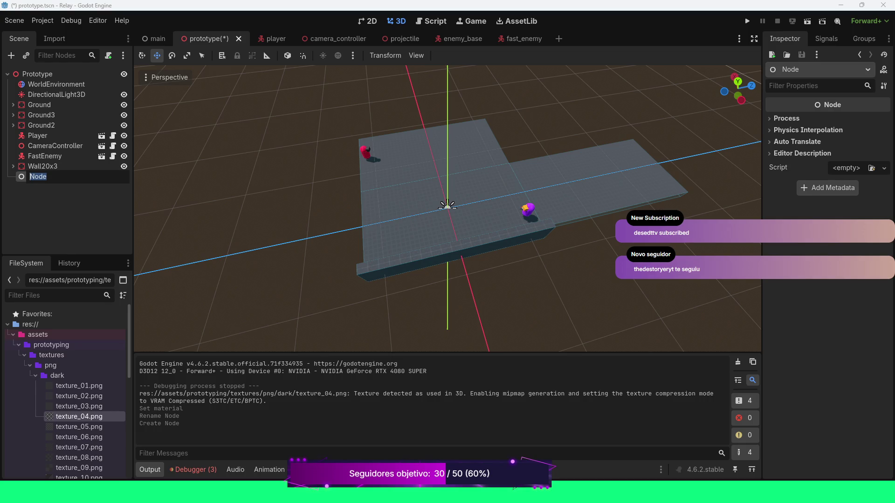
{"action": "type", "text": "Walls"}
{"action": "key", "text": "Return"}
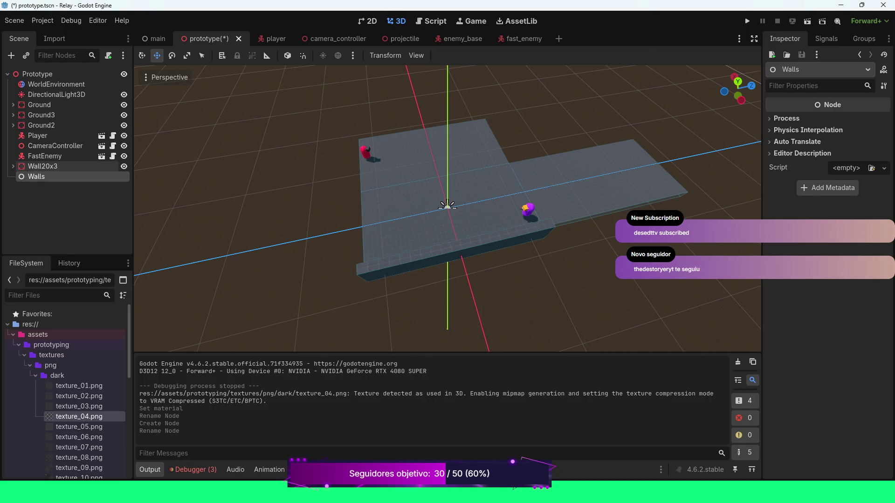
{"action": "left_click_drag", "start_coordinate": [42, 166], "coordinate": [37, 177]}
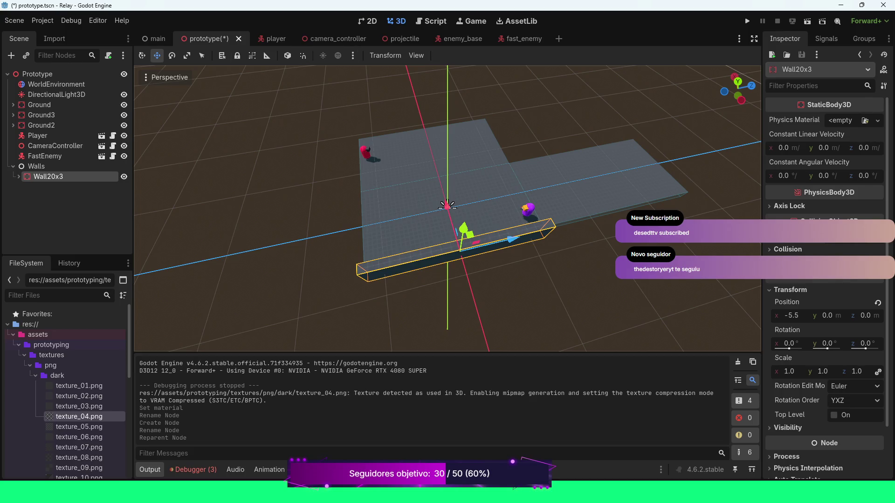
{"action": "left_click", "coordinate": [170, 77]}
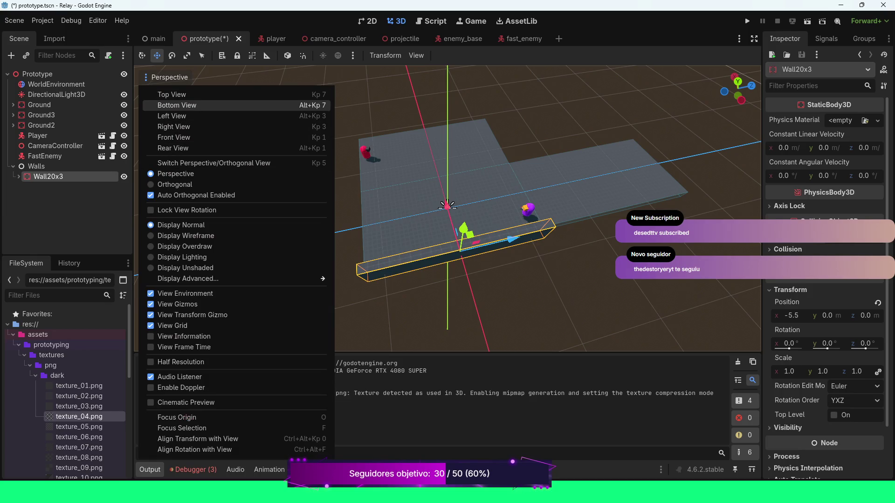
Switch the viewport to an orthographic top view of the level
{"action": "key", "text": "Escape"}
{"action": "key", "text": "KP_7"}
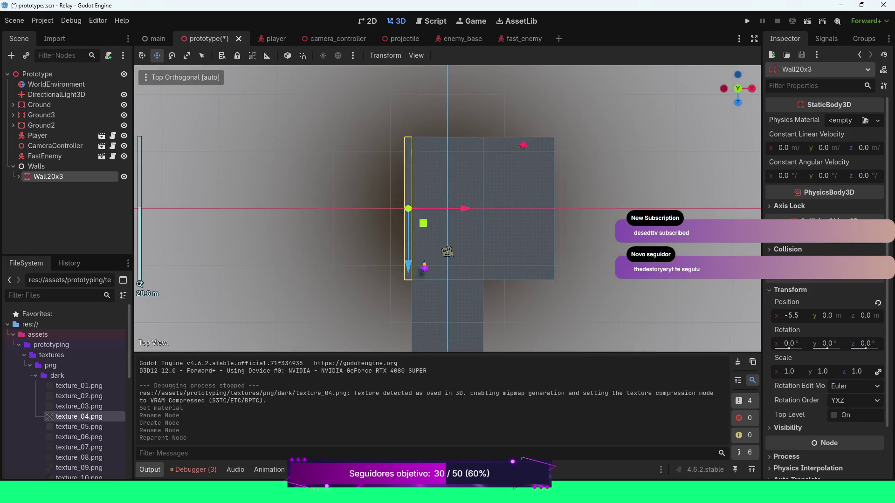
{"action": "key", "text": "KP_5"}
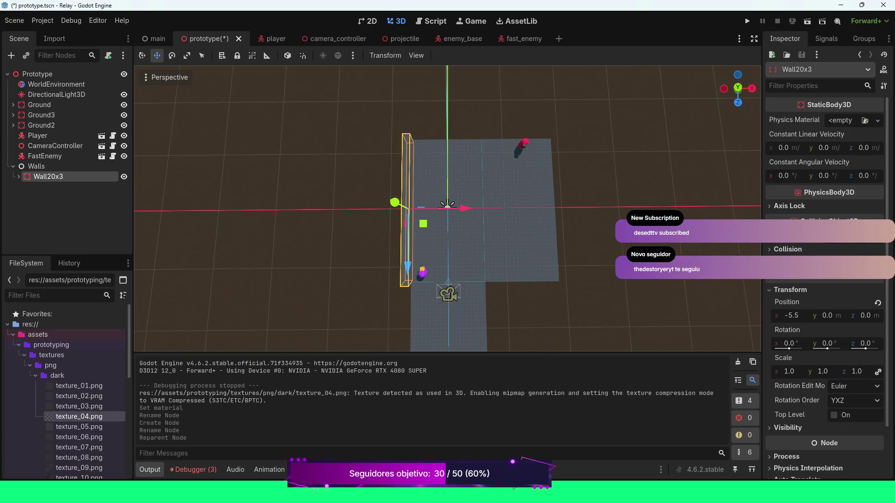
{"action": "left_click", "coordinate": [169, 77]}
{"action": "left_click", "coordinate": [168, 95]}
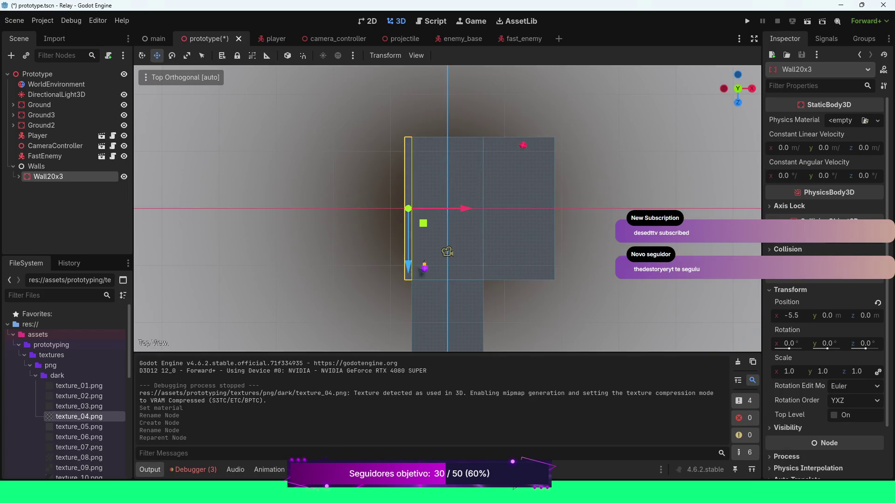
{"action": "scroll", "coordinate": [447, 209], "scroll_direction": "down", "scroll_amount": 2}
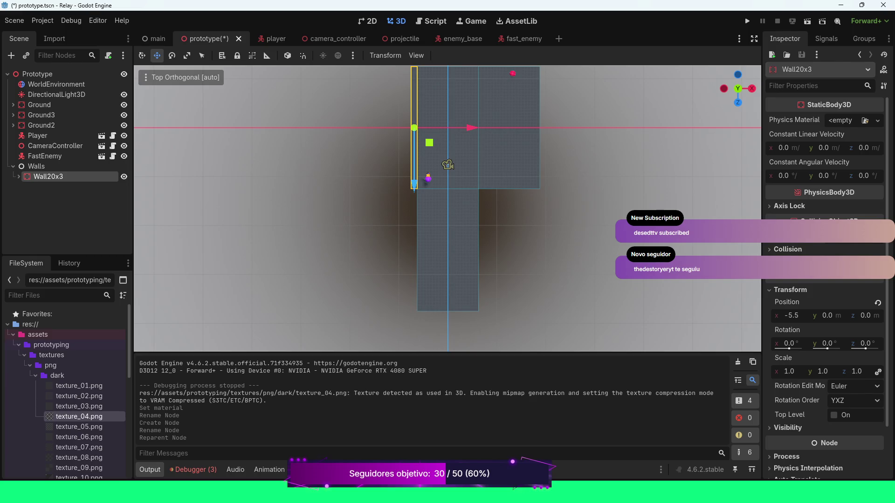
Duplicate Wall20x3 as Wall20x4 and set its Position Z to 20
{"action": "key", "text": "ctrl+d"}
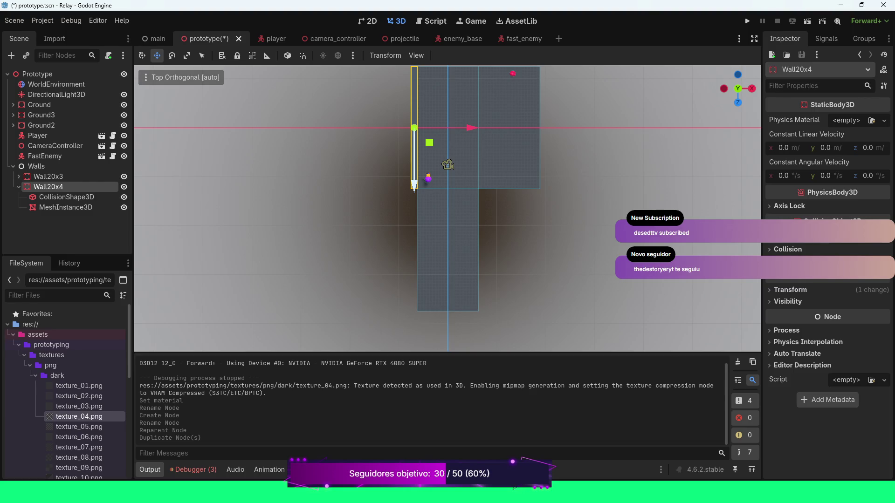
{"action": "mouse_move", "coordinate": [414, 185]}
{"action": "left_mouse_down"}
{"action": "mouse_move", "coordinate": [414, 326]}
{"action": "mouse_move", "coordinate": [414, 308]}
{"action": "left_mouse_up"}
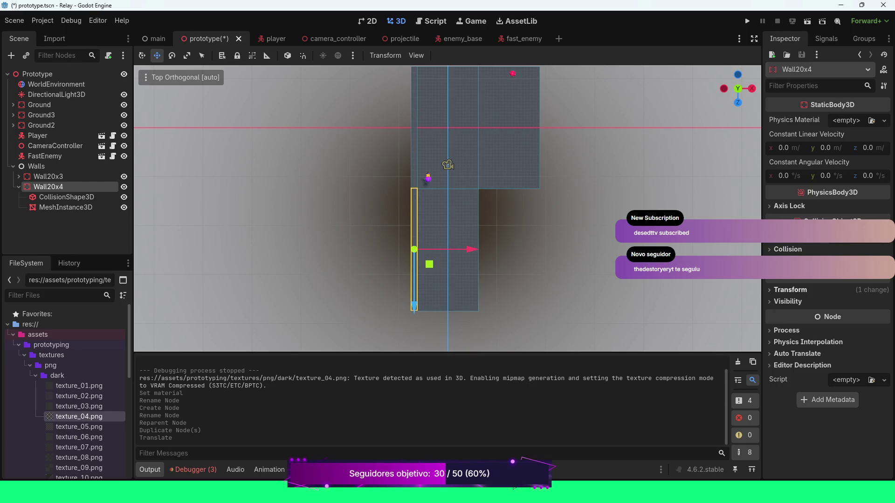
{"action": "left_click", "coordinate": [790, 289]}
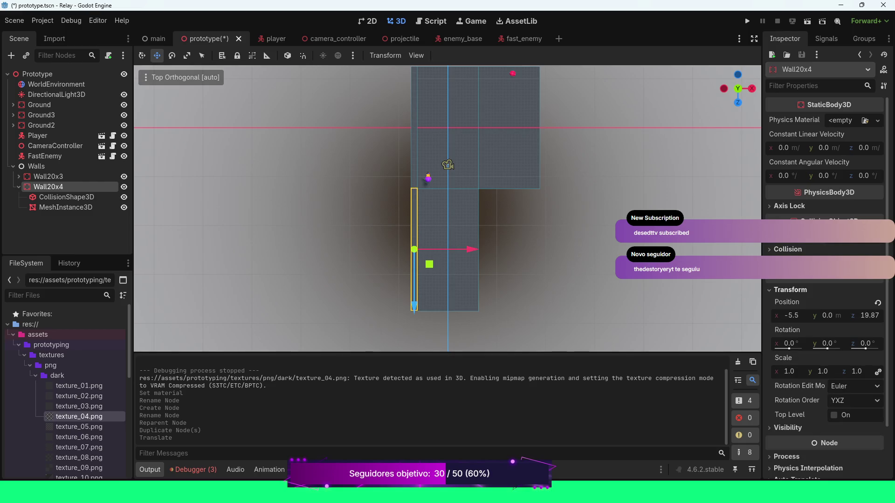
{"action": "left_click", "coordinate": [869, 315]}
{"action": "type", "text": "20"}
{"action": "key", "text": "Return"}
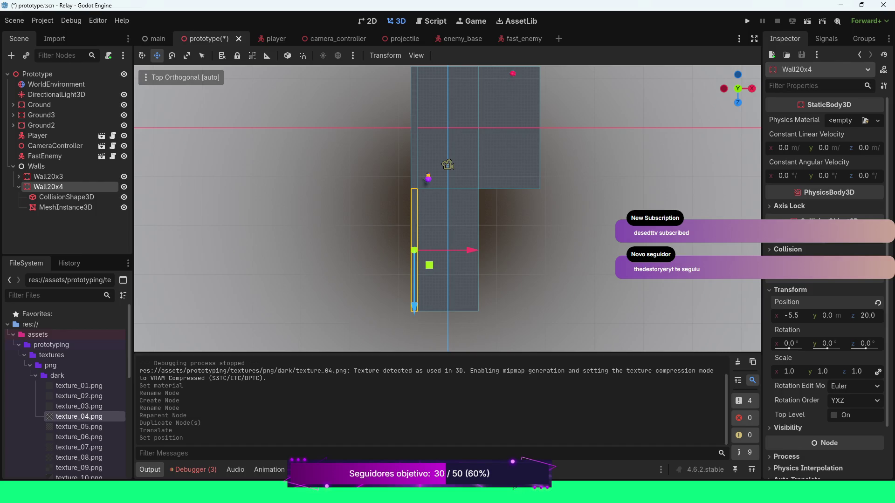
{"action": "key", "text": "ctrl+d"}
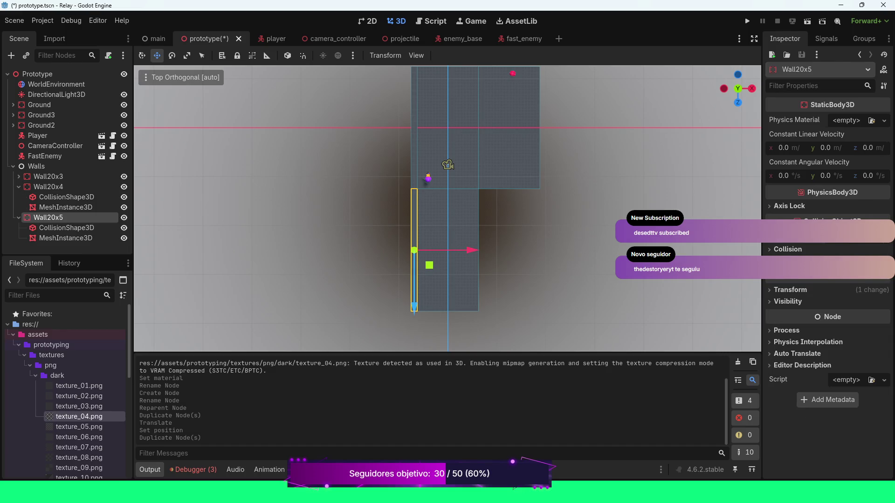
Move the Wall20x5 copy to the floor's right edge at Position X 5.5
{"action": "left_click_drag", "start_coordinate": [468, 250], "coordinate": [537, 251]}
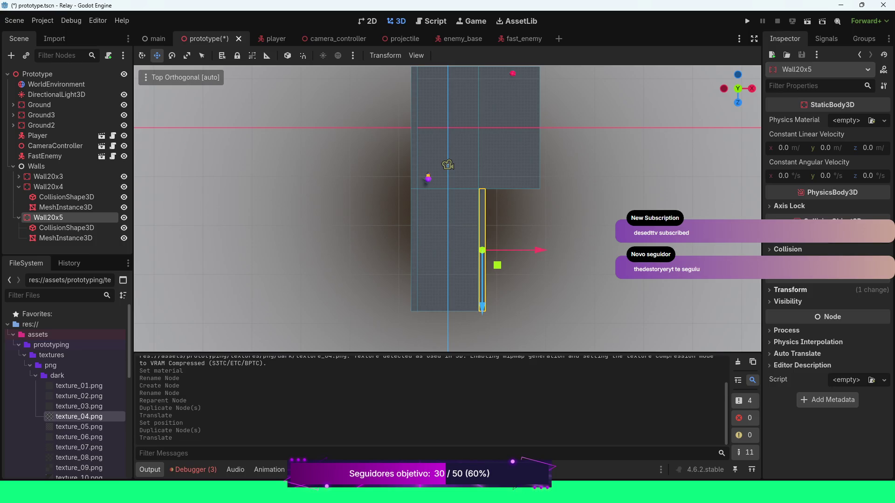
{"action": "left_click", "coordinate": [790, 289]}
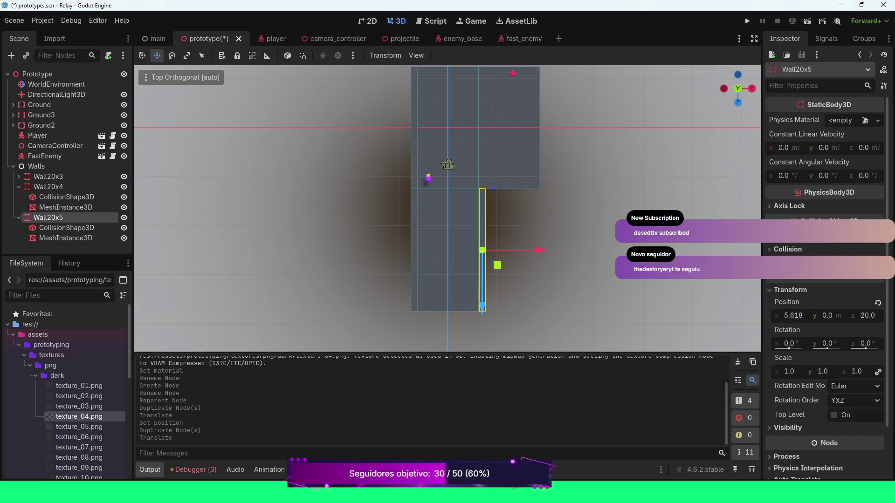
{"action": "left_click", "coordinate": [792, 315]}
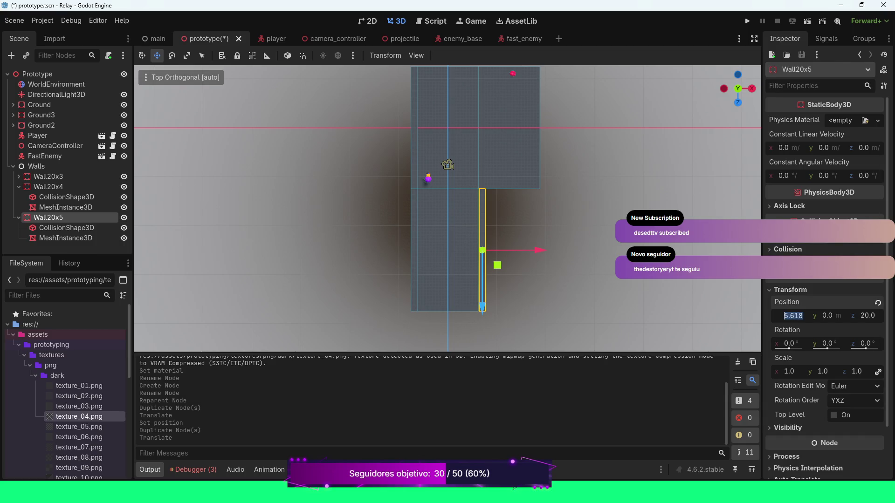
{"action": "type", "text": "5.5"}
{"action": "key", "text": "Return"}
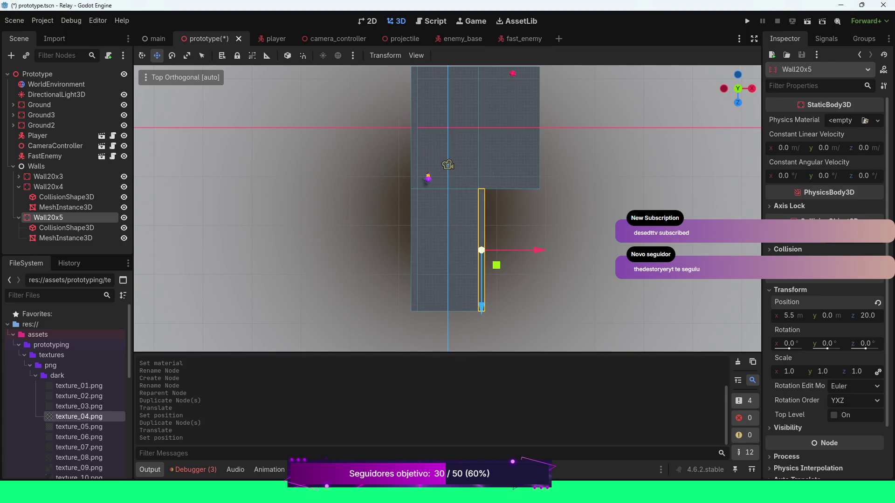
Collapse the Walls group in the Scene dock
{"action": "scroll", "coordinate": [448, 209], "scroll_direction": "down", "scroll_amount": 4}
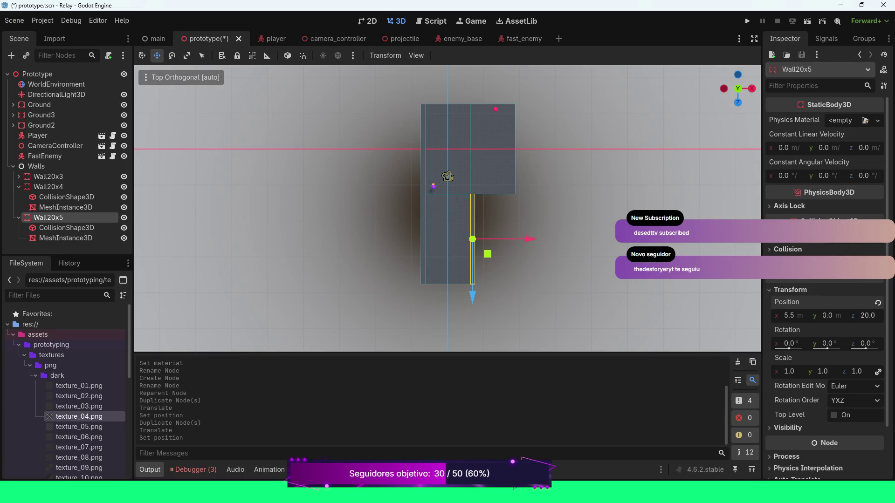
{"action": "scroll", "coordinate": [447, 210], "scroll_direction": "up", "scroll_amount": 4}
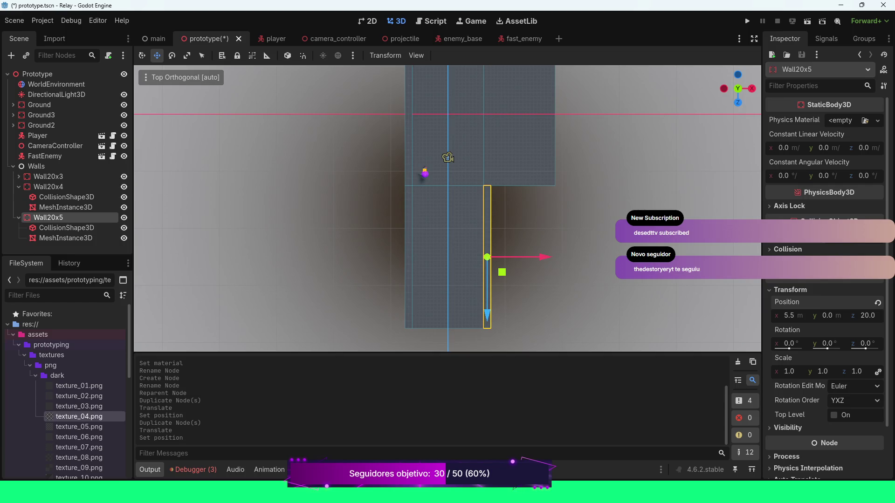
{"action": "scroll", "coordinate": [447, 209], "scroll_direction": "down", "scroll_amount": 2}
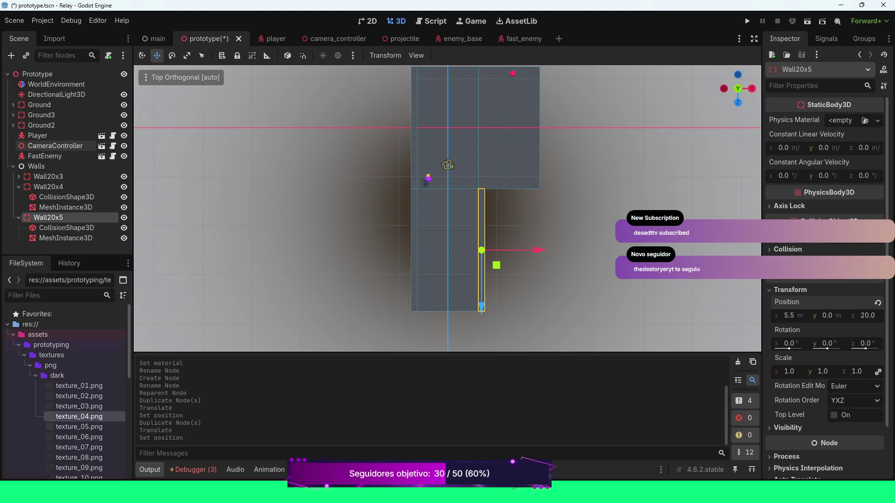
{"action": "left_click", "coordinate": [13, 167]}
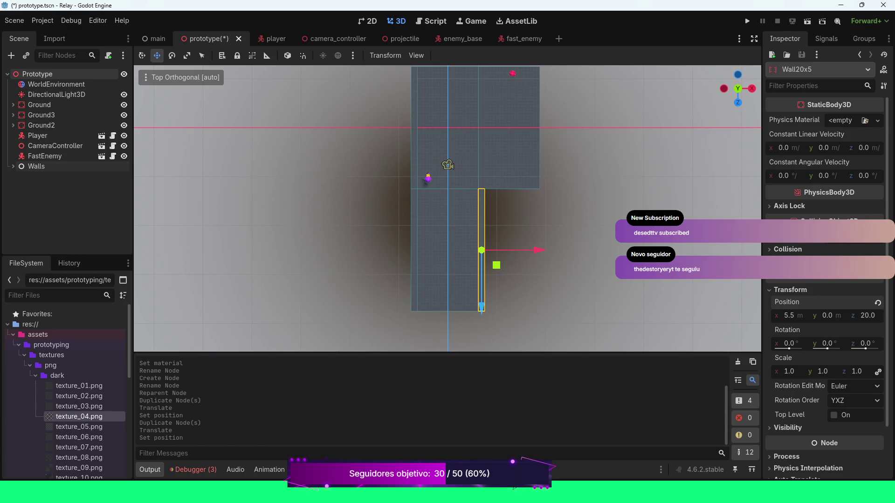
{"action": "left_click", "coordinate": [42, 74]}
Add a plain Node child named Floor under Prototype
{"action": "right_click", "coordinate": [44, 74]}
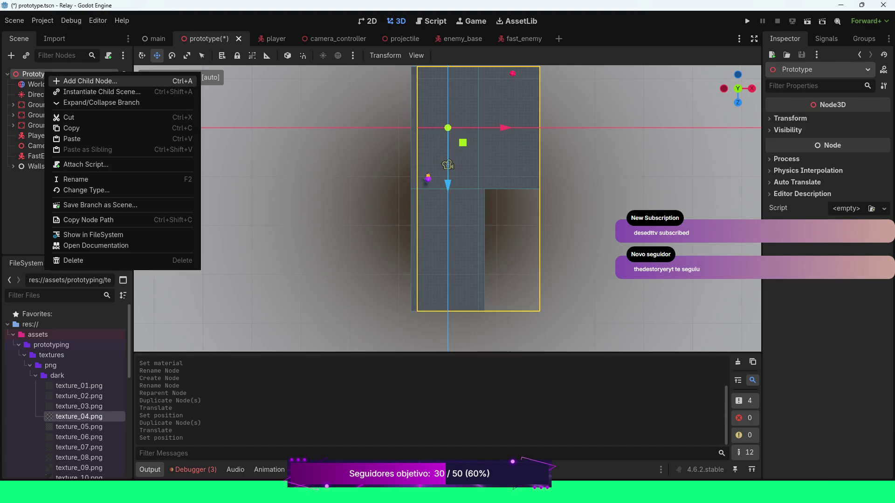
{"action": "left_click", "coordinate": [88, 81]}
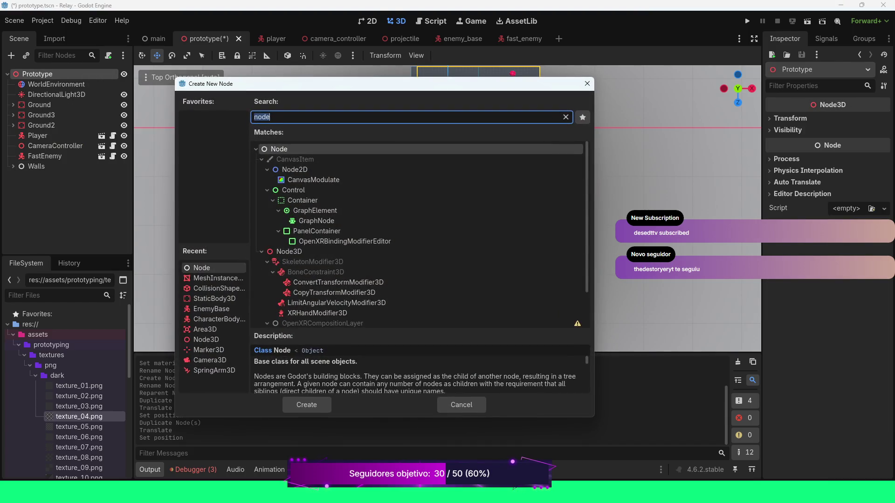
{"action": "double_click", "coordinate": [201, 267]}
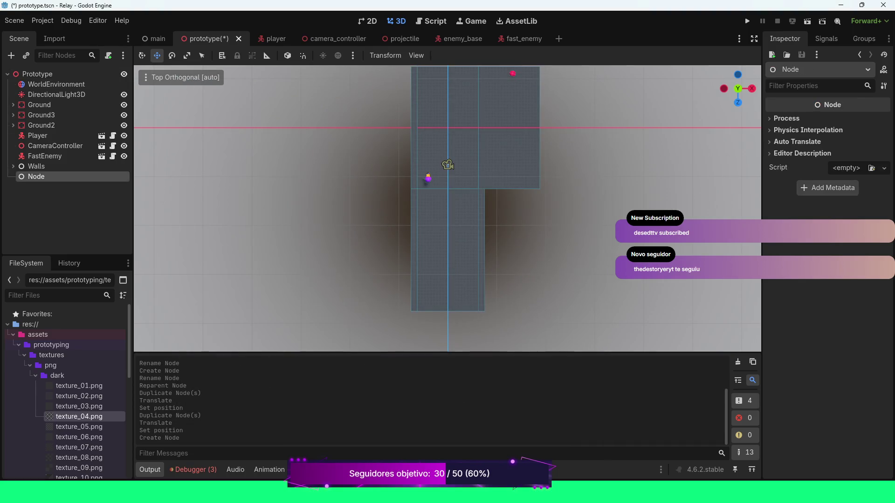
{"action": "key", "text": "F2"}
{"action": "type", "text": "Floor"}
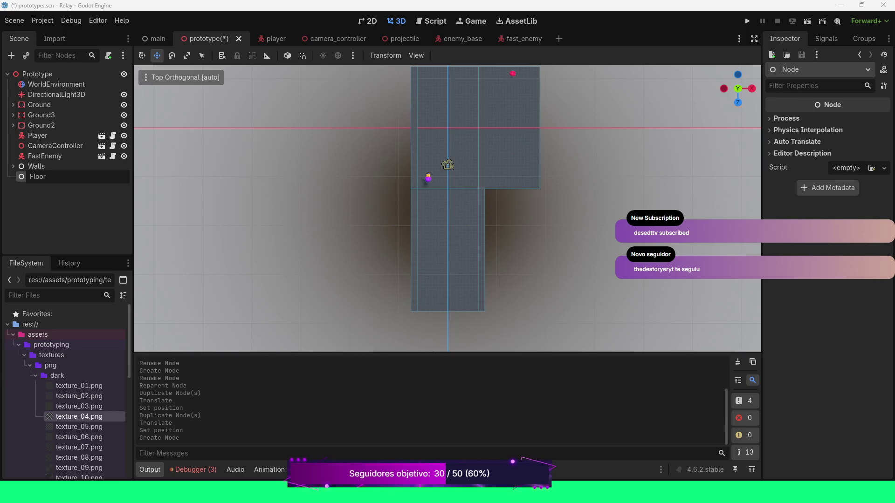
{"action": "key", "text": "Return"}
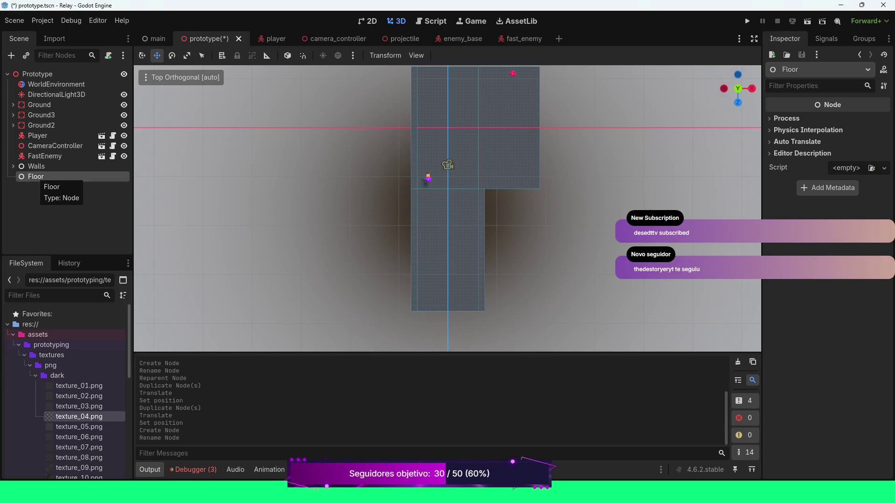
Move Ground, Ground2 and Ground3 under Floor and collapse the group
{"action": "left_click", "coordinate": [39, 105]}
{"action": "left_click", "coordinate": [41, 125], "text": "shift"}
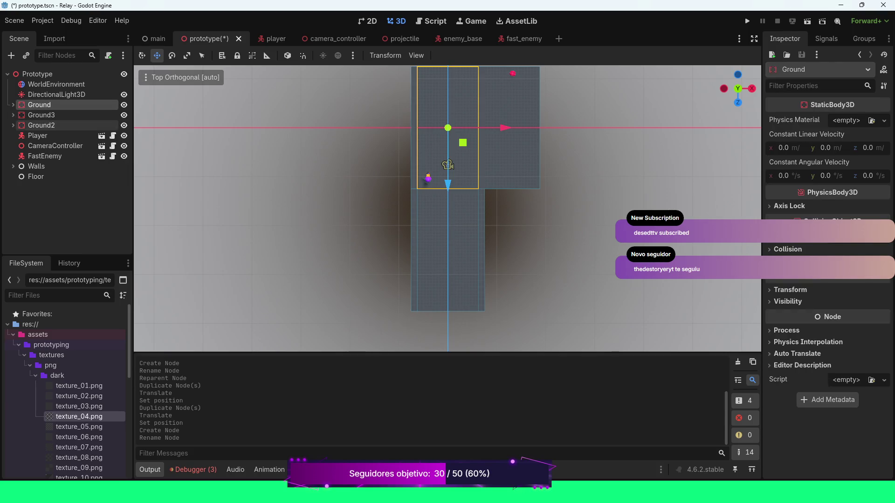
{"action": "mouse_move", "coordinate": [39, 115]}
{"action": "left_mouse_down"}
{"action": "mouse_move", "coordinate": [65, 184]}
{"action": "mouse_move", "coordinate": [51, 176]}
{"action": "left_mouse_up"}
{"action": "left_click", "coordinate": [13, 145]}
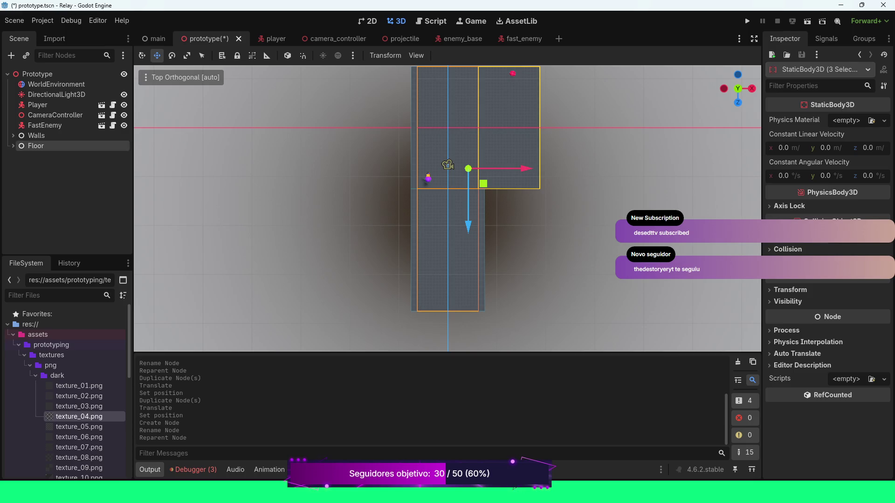
{"action": "left_click", "coordinate": [37, 74]}
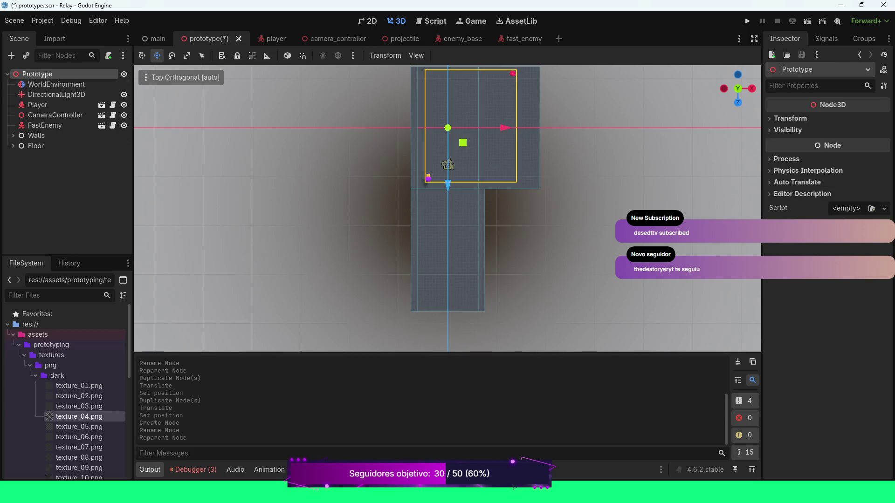
Add a plain Node child named Enemies under Prototype
{"action": "right_click", "coordinate": [43, 74]}
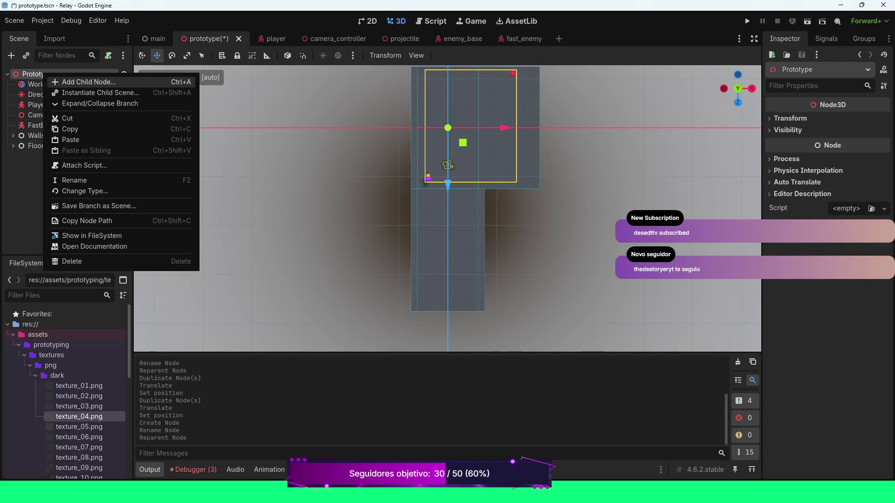
{"action": "left_click", "coordinate": [70, 83]}
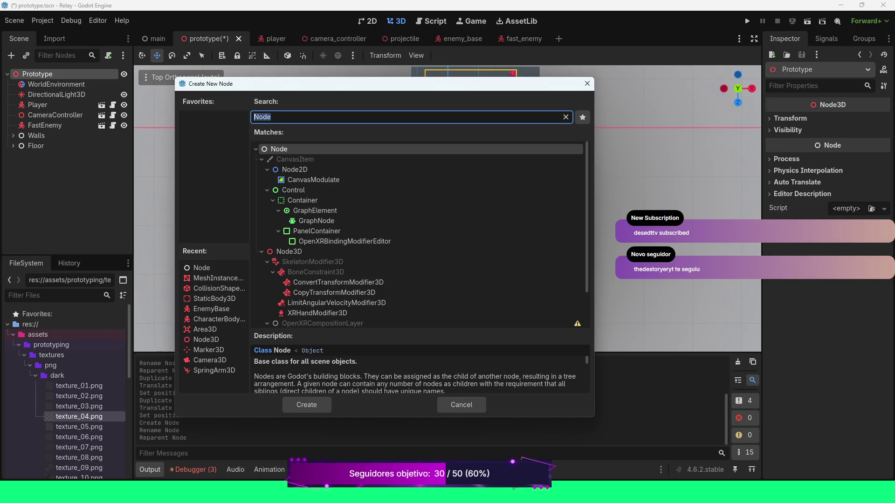
{"action": "key", "text": "Return"}
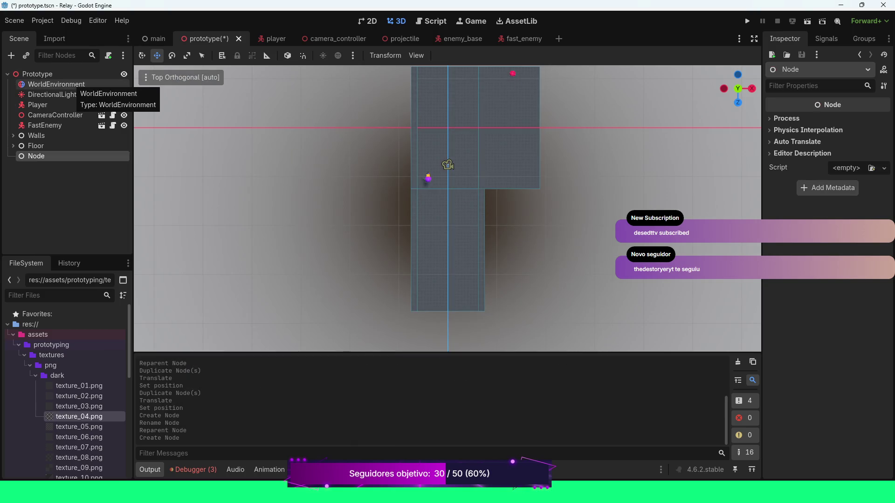
{"action": "key", "text": "F2"}
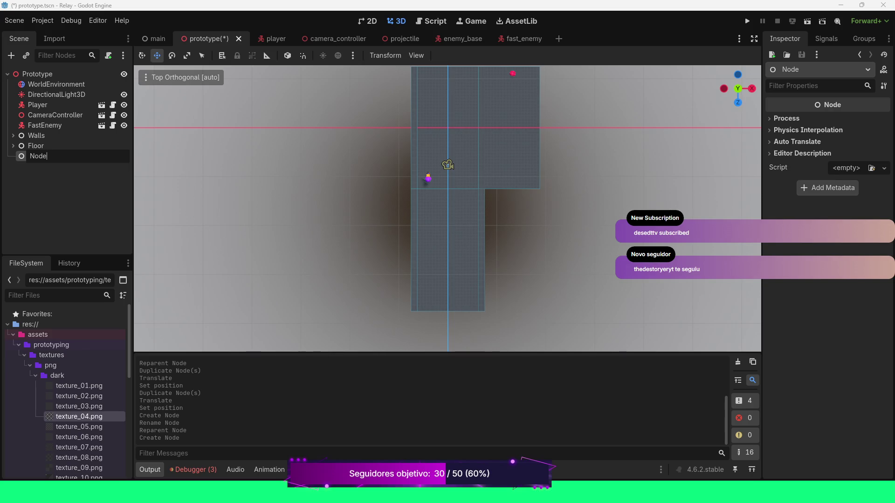
{"action": "key", "text": "BackSpace"}
{"action": "key", "text": "BackSpace"}
{"action": "key", "text": "BackSpace"}
{"action": "type", "text": "Enemies"}
{"action": "key", "text": "Return"}
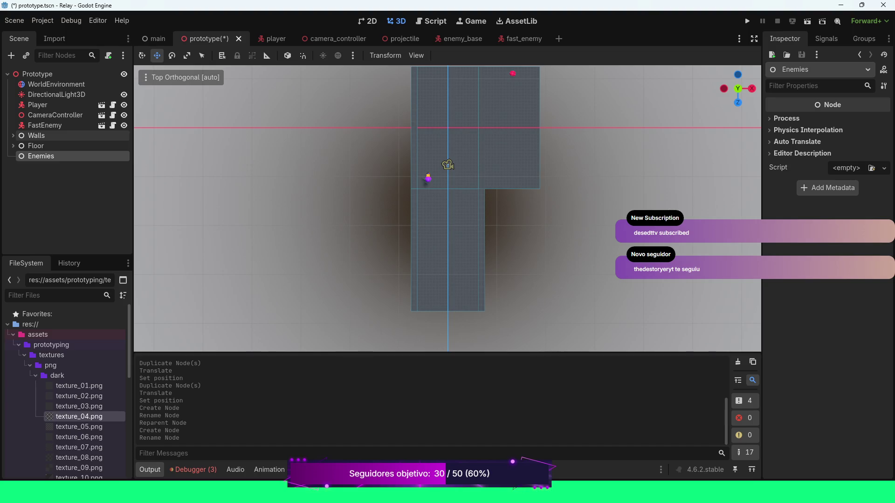
Move FastEnemy under Enemies and duplicate it as FastEnemy2
{"action": "left_click_drag", "start_coordinate": [46, 126], "coordinate": [42, 156]}
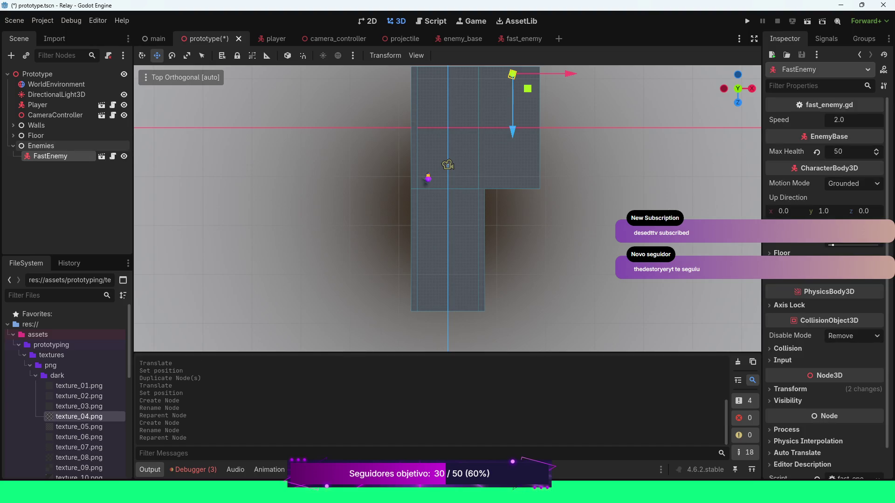
{"action": "left_click", "coordinate": [13, 146]}
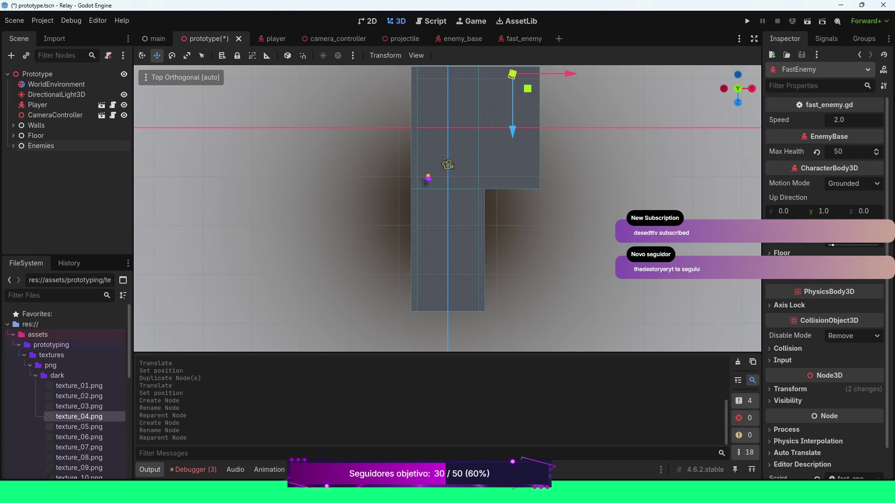
{"action": "left_click", "coordinate": [13, 146]}
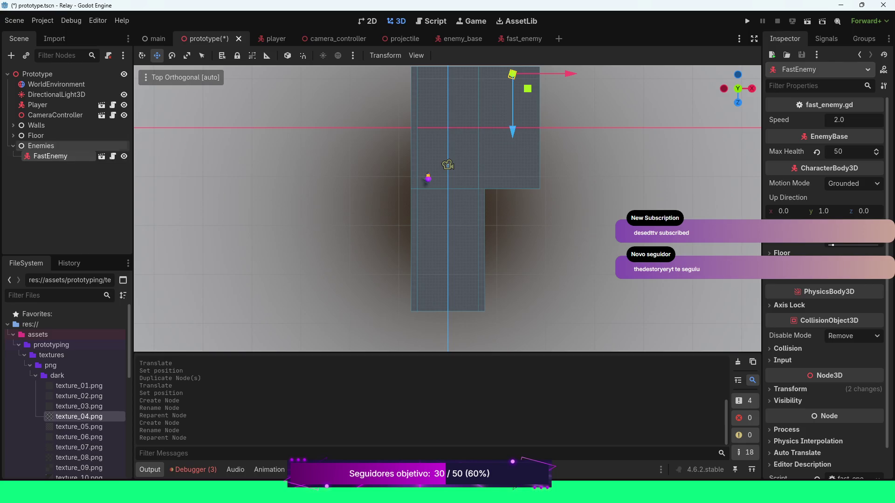
{"action": "left_click", "coordinate": [41, 146]}
{"action": "left_click", "coordinate": [50, 155]}
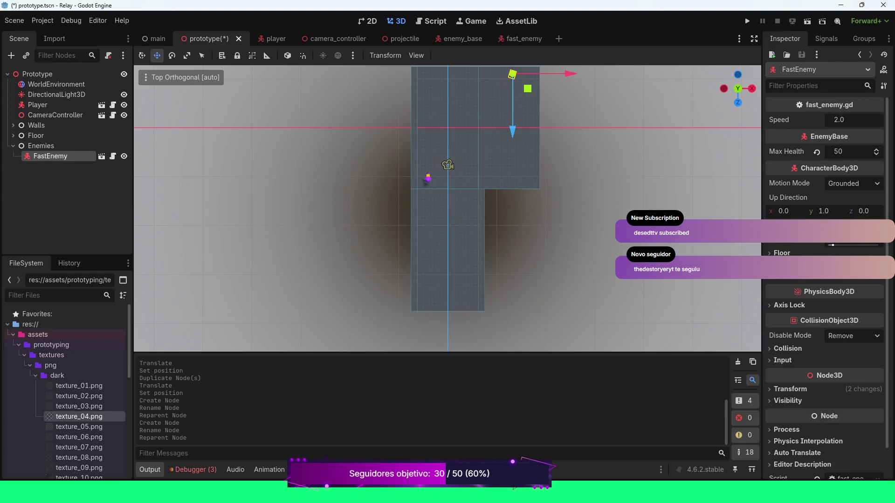
{"action": "key", "text": "ctrl+d"}
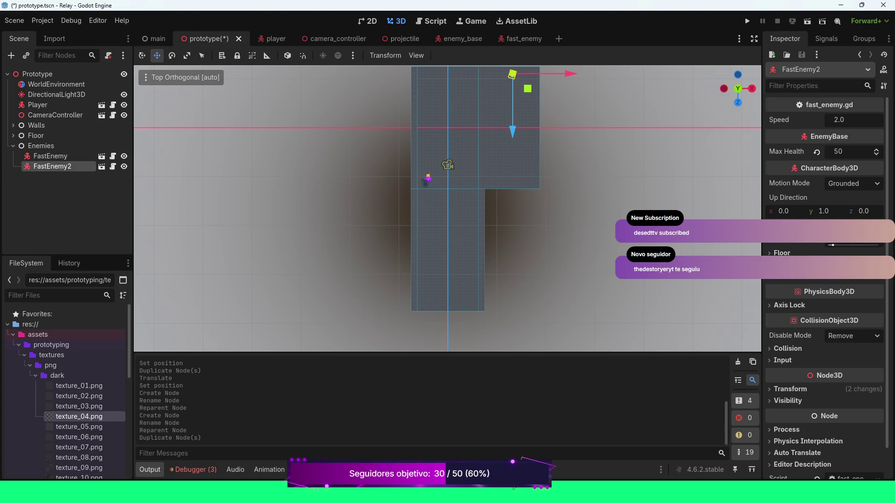
Rename the duplicate enemy FastEnemy2 to SlowEnemy
{"action": "key", "text": "F2"}
{"action": "key", "text": "Return"}
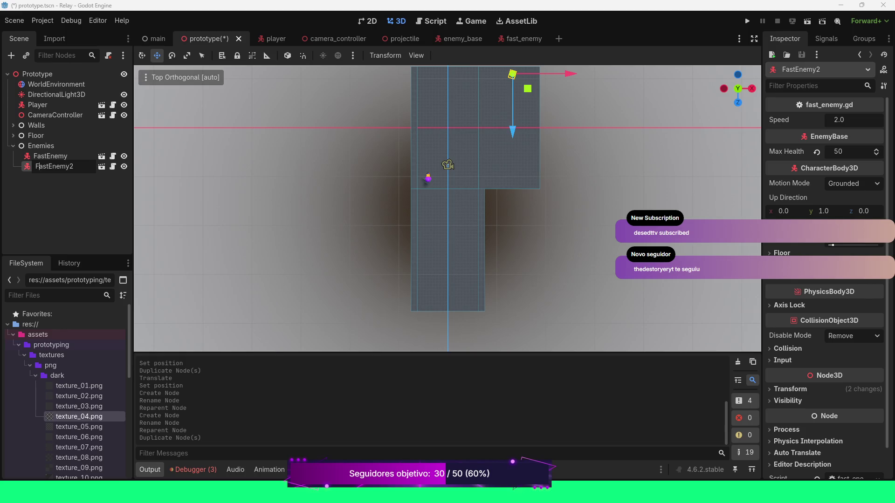
{"action": "key", "text": "BackSpace"}
{"action": "key", "text": "BackSpace"}
{"action": "key", "text": "BackSpace"}
{"action": "type", "text": "Slow"}
{"action": "key", "text": "Return"}
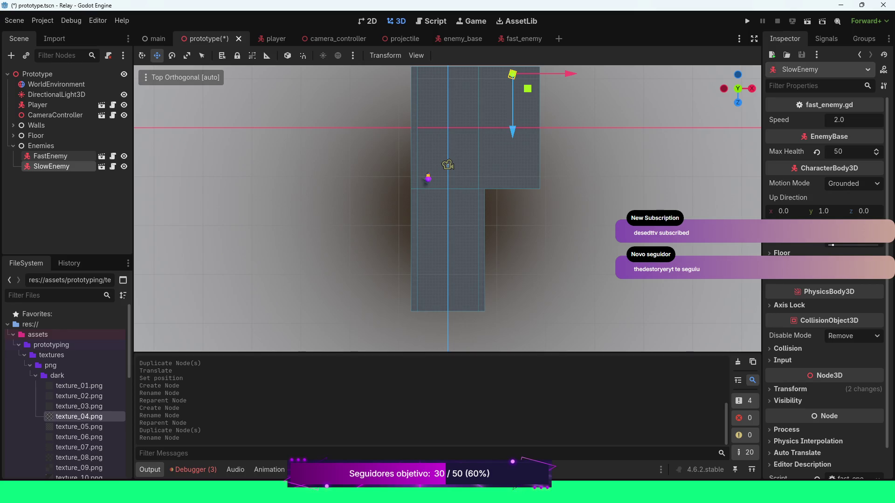
Raise FastEnemy's Speed from 2.0 to 5.0 in the Inspector
{"action": "left_click", "coordinate": [50, 156]}
{"action": "left_click", "coordinate": [52, 167]}
{"action": "left_click", "coordinate": [50, 156]}
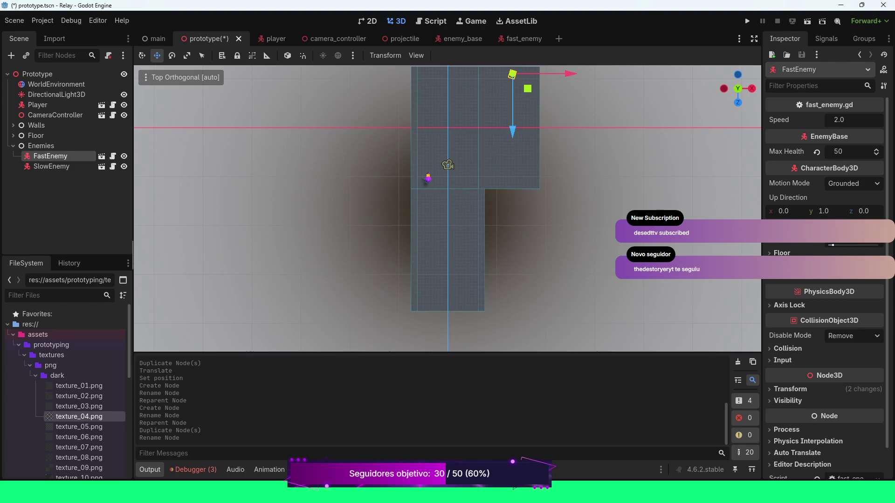
{"action": "left_click", "coordinate": [839, 119]}
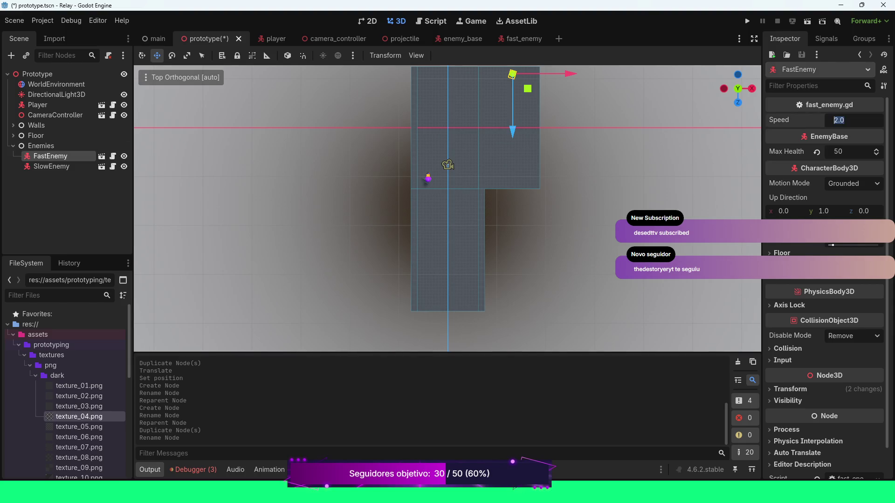
{"action": "type", "text": "5"}
{"action": "key", "text": "Return"}
{"action": "scroll", "coordinate": [447, 209], "scroll_direction": "down", "scroll_amount": 2}
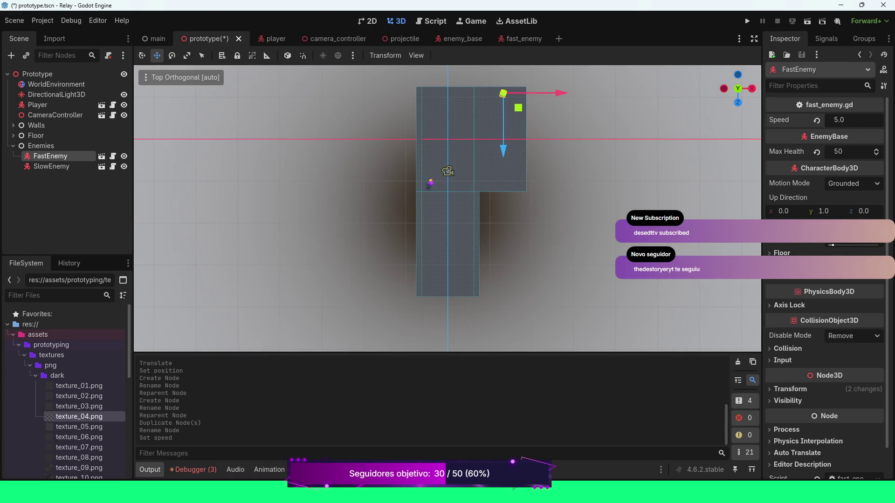
{"action": "left_click", "coordinate": [430, 184]}
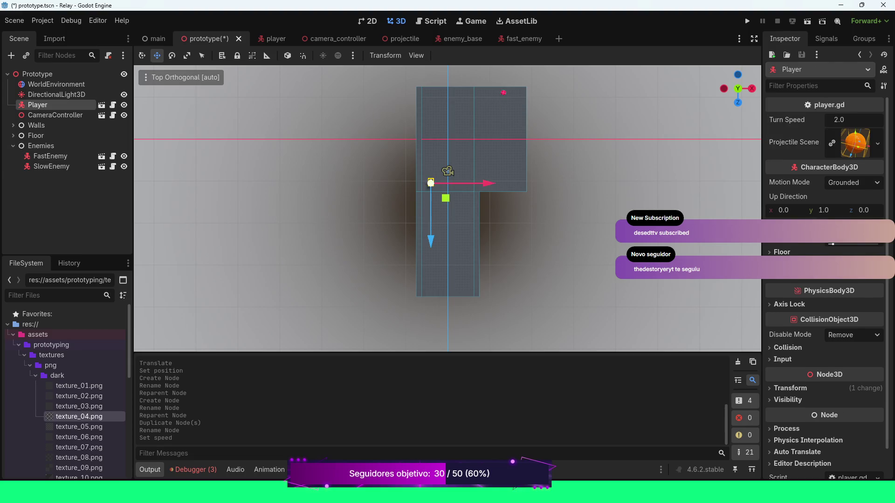
Drag the Player into the floor's lower arm and SlowEnemy to the inner corner
{"action": "left_click_drag", "start_coordinate": [431, 254], "coordinate": [431, 317]}
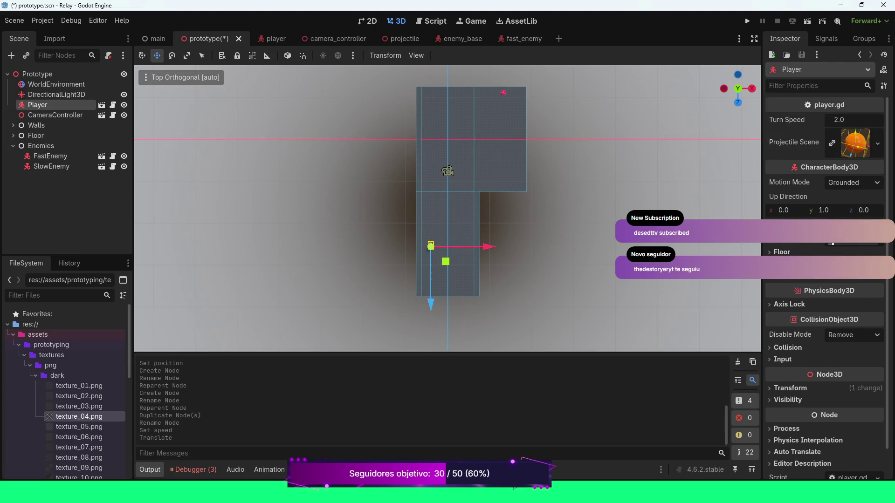
{"action": "left_click", "coordinate": [51, 166]}
{"action": "left_click_drag", "start_coordinate": [503, 150], "coordinate": [503, 204]}
{"action": "mouse_move", "coordinate": [536, 146]}
{"action": "left_mouse_down"}
{"action": "mouse_move", "coordinate": [485, 146]}
{"action": "mouse_move", "coordinate": [494, 146]}
{"action": "left_mouse_up"}
{"action": "left_click_drag", "start_coordinate": [461, 200], "coordinate": [461, 241]}
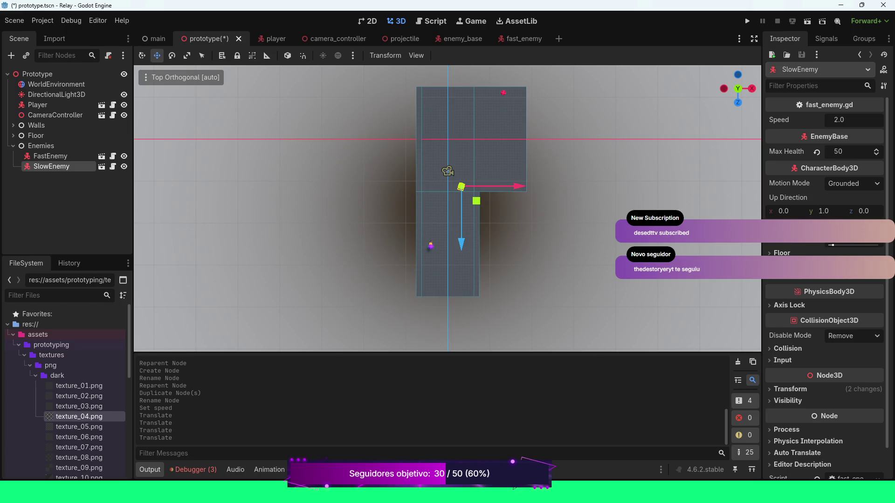
{"action": "scroll", "coordinate": [477, 201], "scroll_direction": "up", "scroll_amount": 3}
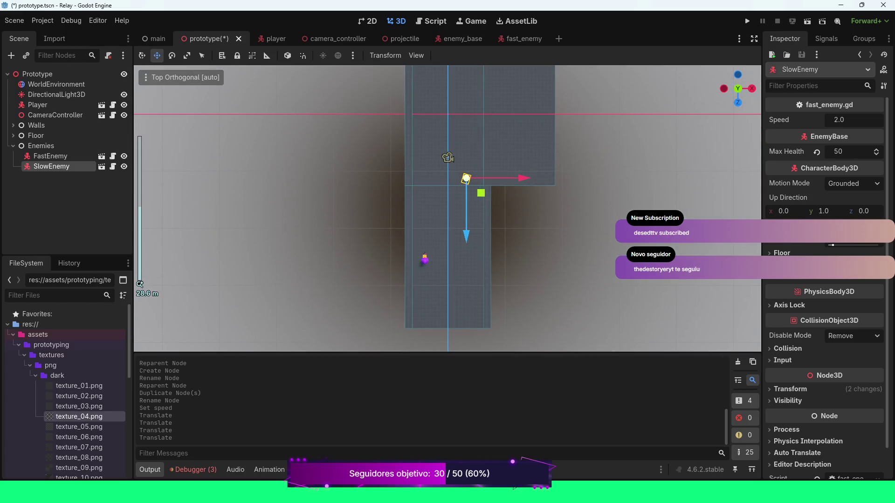
{"action": "mouse_move", "coordinate": [476, 201]}
{"action": "left_mouse_down"}
{"action": "mouse_move", "coordinate": [494, 186]}
{"action": "mouse_move", "coordinate": [549, 186]}
{"action": "left_mouse_up"}
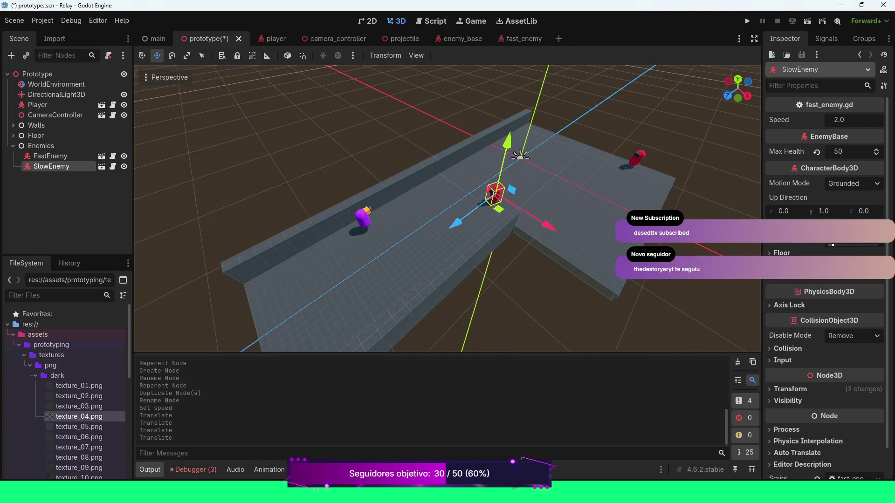
Nudge the Player further along the floor's lower arm and run the scene with F5
{"action": "scroll", "coordinate": [827, 287], "scroll_direction": "down", "scroll_amount": 1}
{"action": "scroll", "coordinate": [827, 287], "scroll_direction": "up", "scroll_amount": 1}
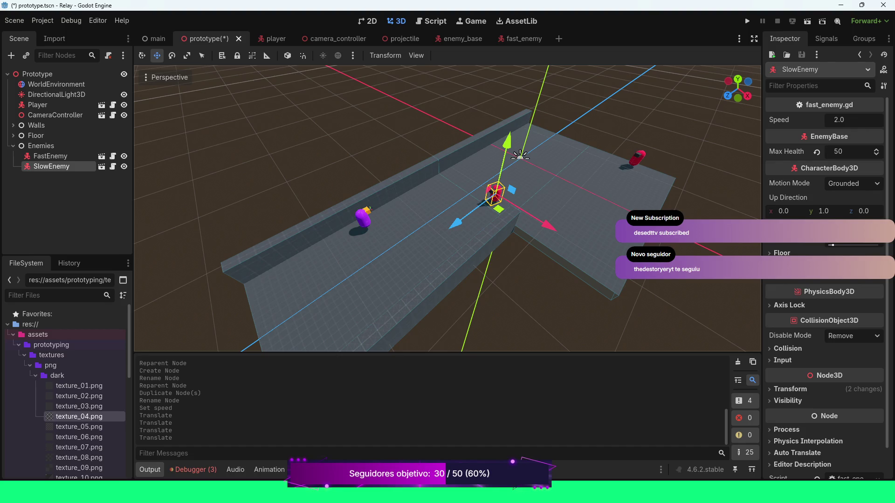
{"action": "scroll", "coordinate": [828, 287], "scroll_direction": "down", "scroll_amount": 1}
{"action": "scroll", "coordinate": [828, 287], "scroll_direction": "up", "scroll_amount": 1}
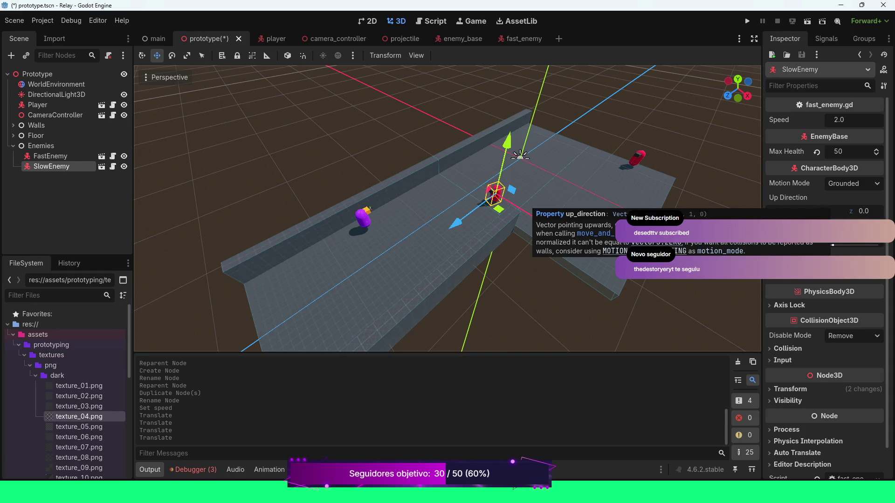
{"action": "scroll", "coordinate": [447, 208], "scroll_direction": "up", "scroll_amount": 8}
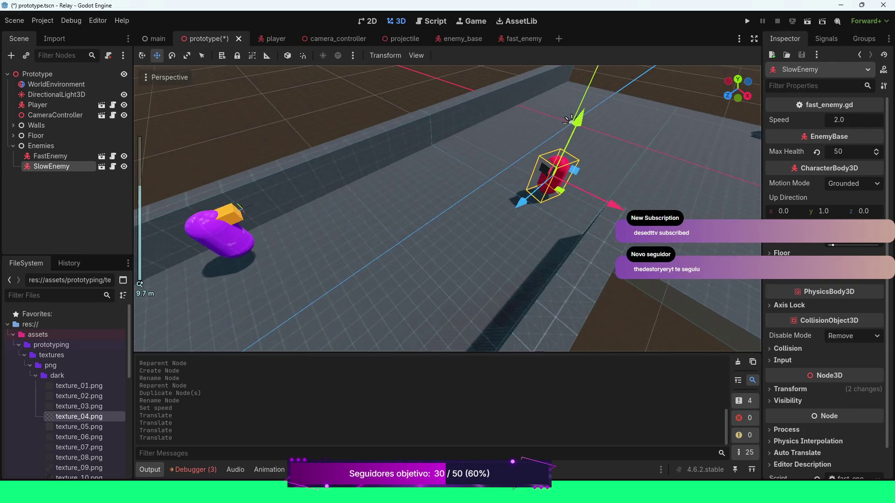
{"action": "scroll", "coordinate": [447, 208], "scroll_direction": "down", "scroll_amount": 15}
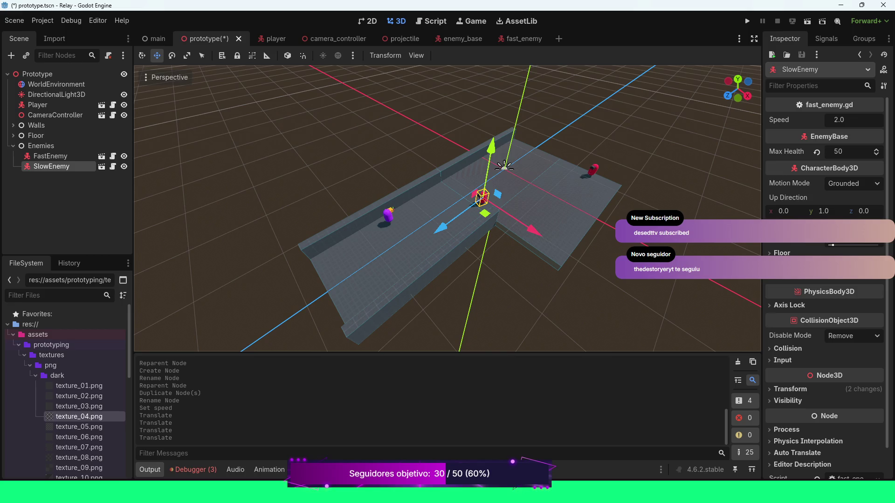
{"action": "left_click", "coordinate": [388, 214]}
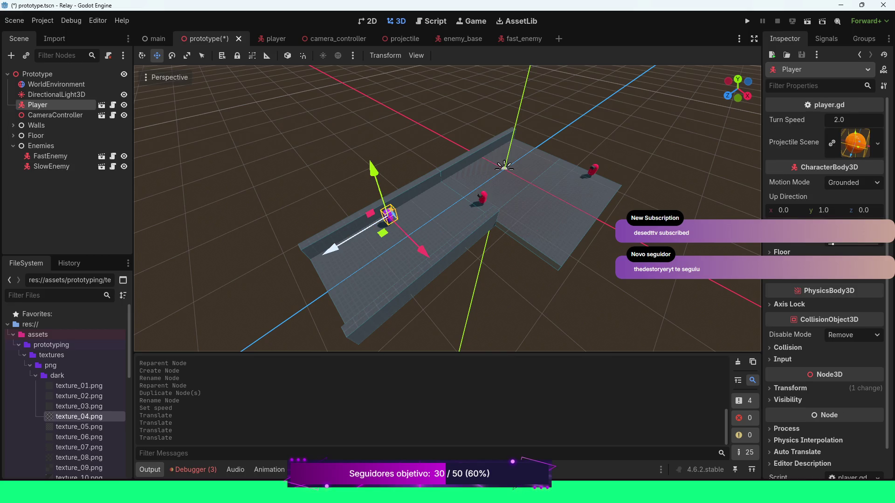
{"action": "left_click_drag", "start_coordinate": [330, 250], "coordinate": [296, 269]}
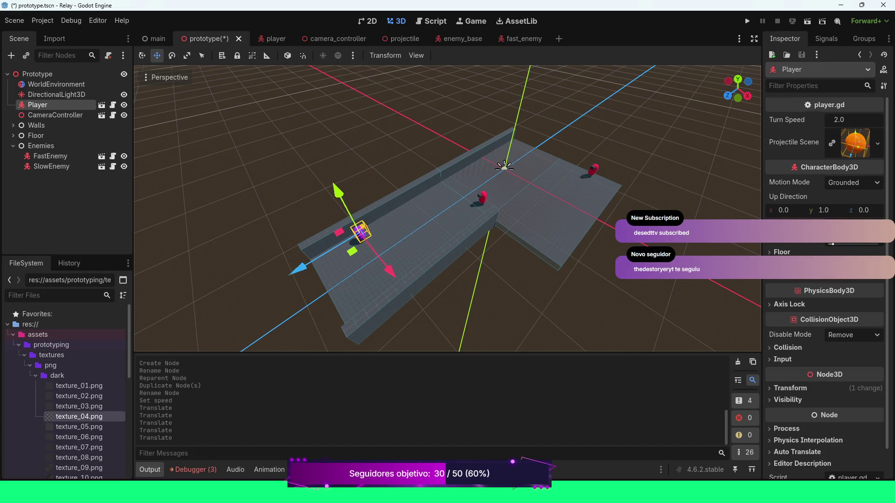
{"action": "key", "text": "F5"}
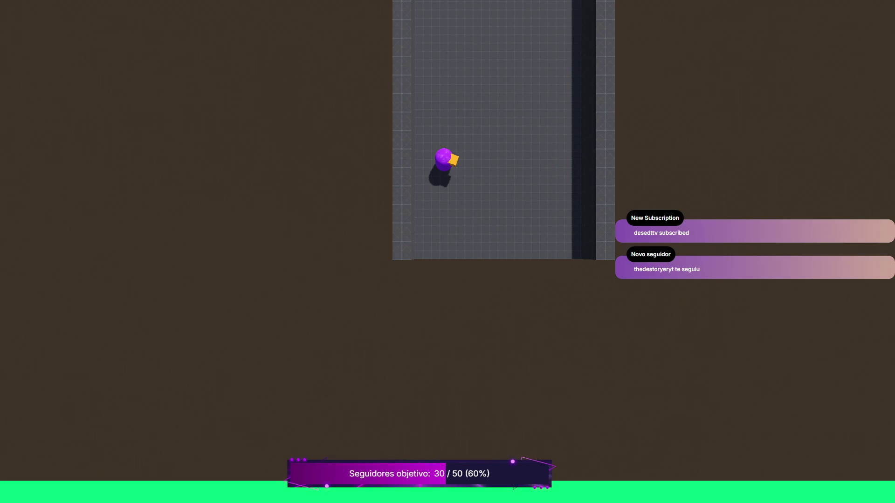
Restart the game, drive the Player around with W, S and D, then stop with F8
{"action": "key", "text": "Escape"}
{"action": "key", "text": "F5"}
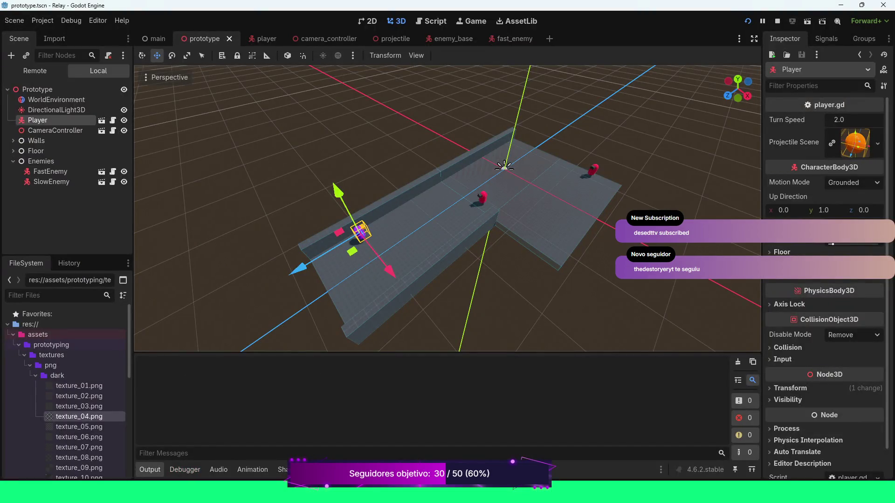
{"action": "key", "text": "w"}
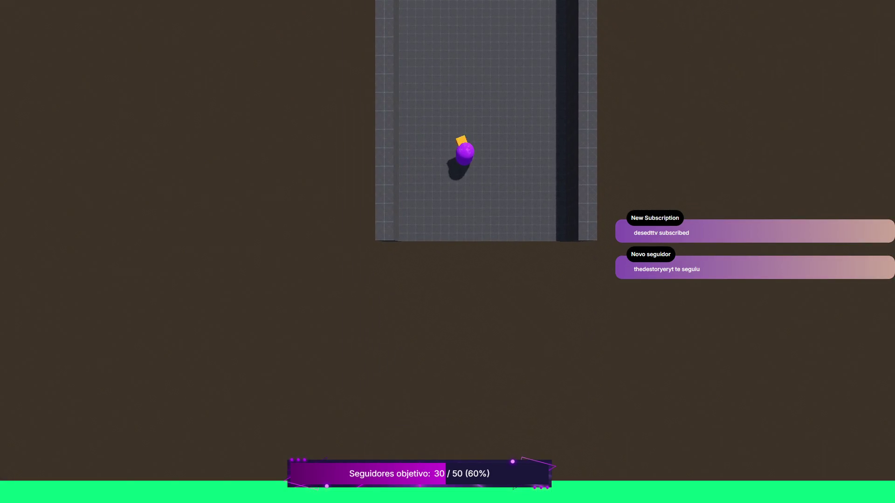
{"action": "key", "text": "s"}
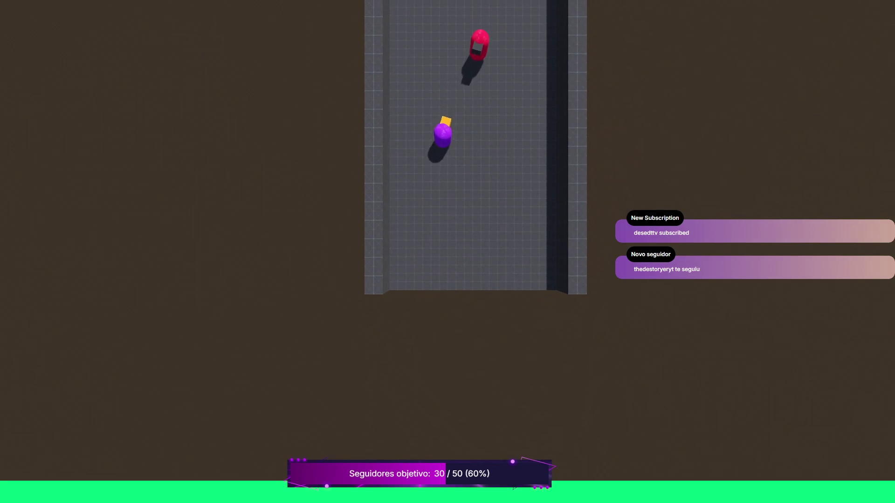
{"action": "key", "text": "d"}
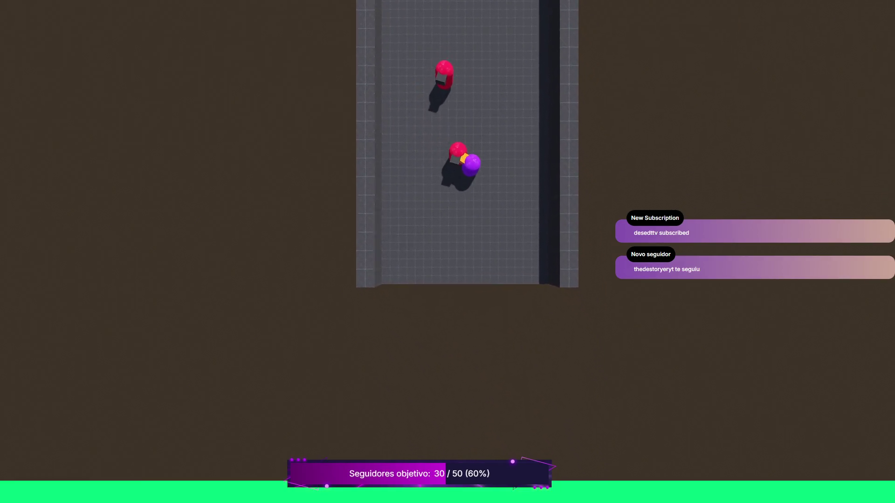
{"action": "key", "text": "s"}
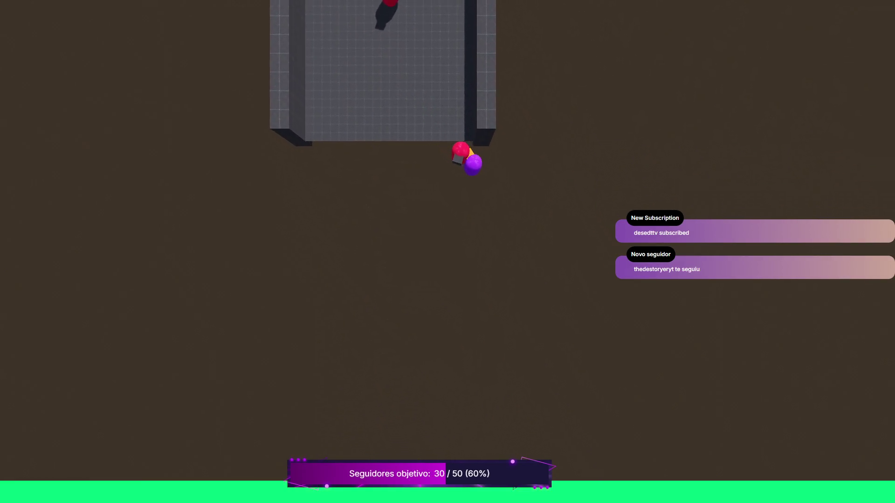
{"action": "key", "text": "F8"}
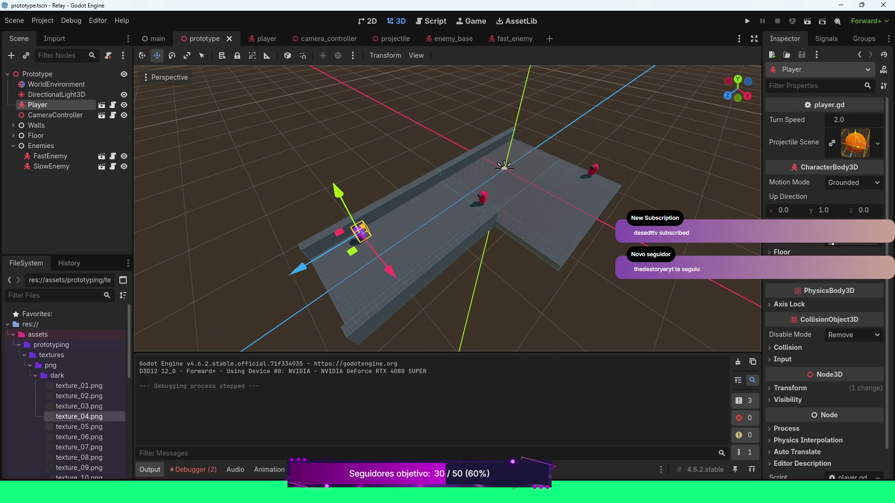
{"action": "scroll", "coordinate": [447, 208], "scroll_direction": "up", "scroll_amount": 2}
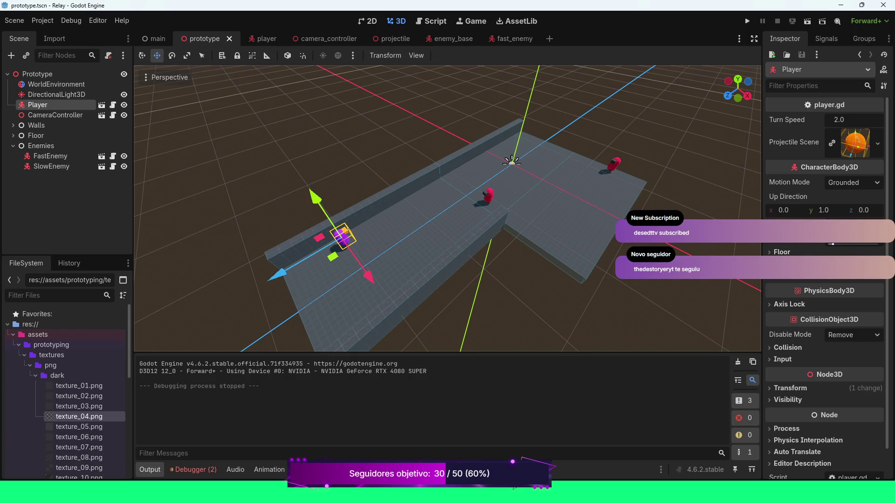
{"action": "scroll", "coordinate": [447, 207], "scroll_direction": "down", "scroll_amount": 2}
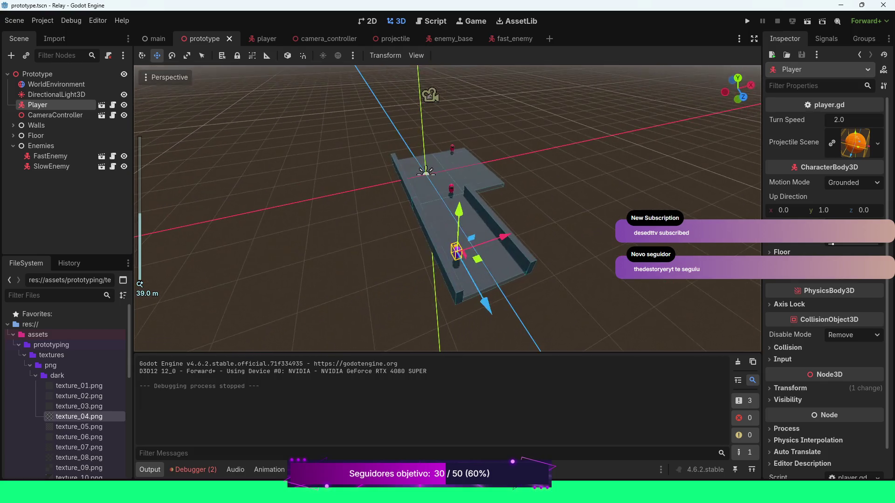
{"action": "scroll", "coordinate": [447, 210], "scroll_direction": "up", "scroll_amount": 5}
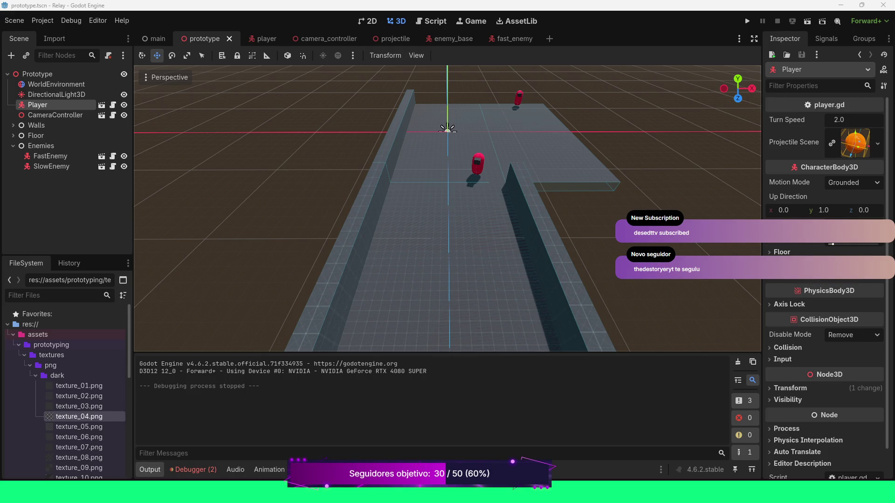
{"action": "key", "text": "w"}
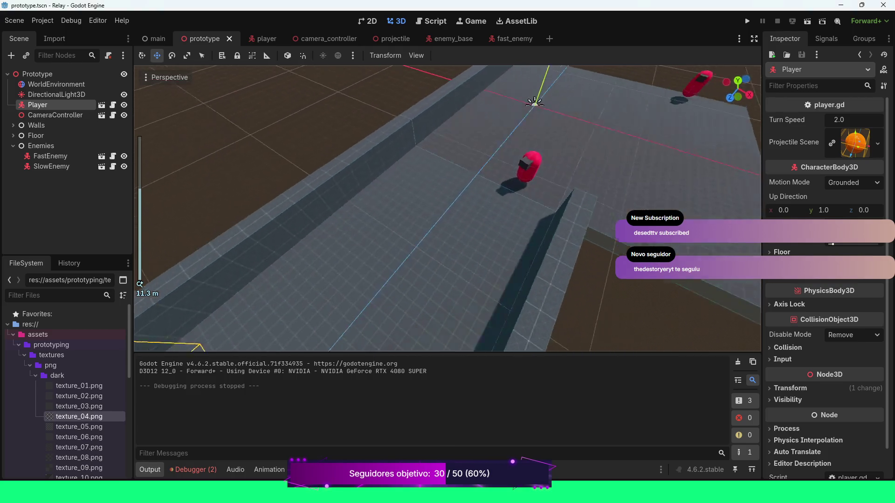
{"action": "key", "text": "d"}
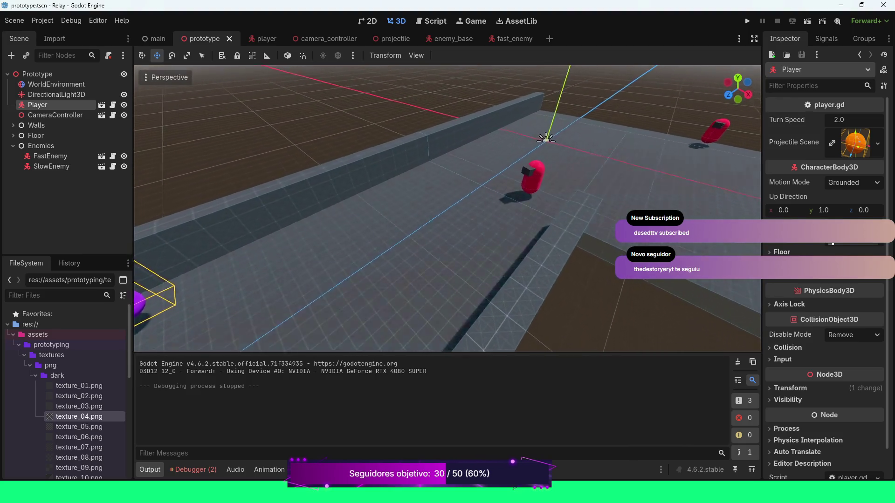
{"action": "key", "text": "w"}
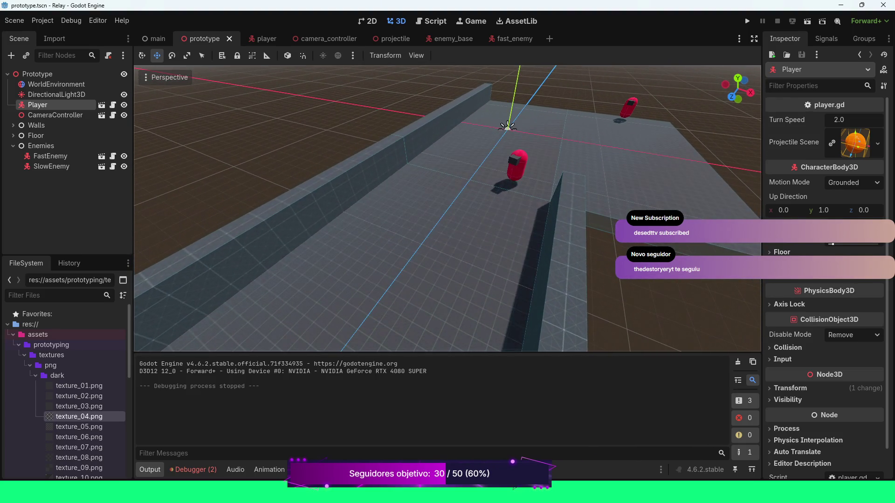
{"action": "key", "text": "w"}
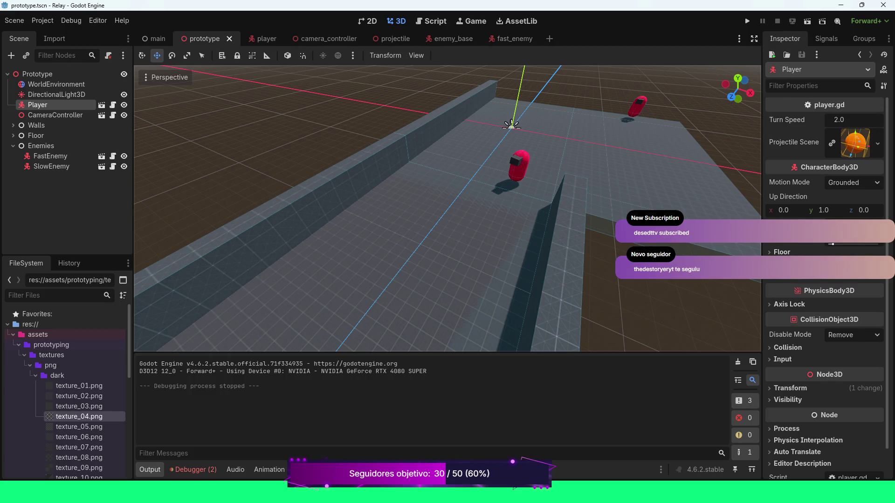
{"action": "key", "text": "s"}
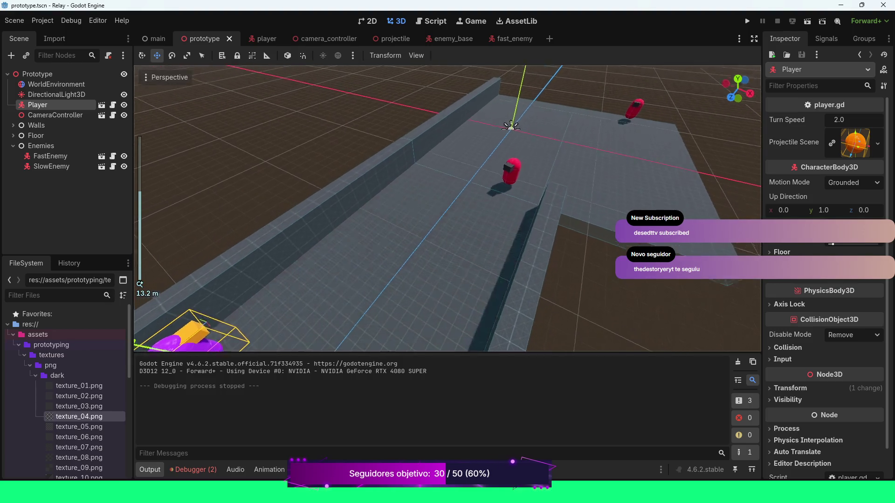
{"action": "key", "text": "w"}
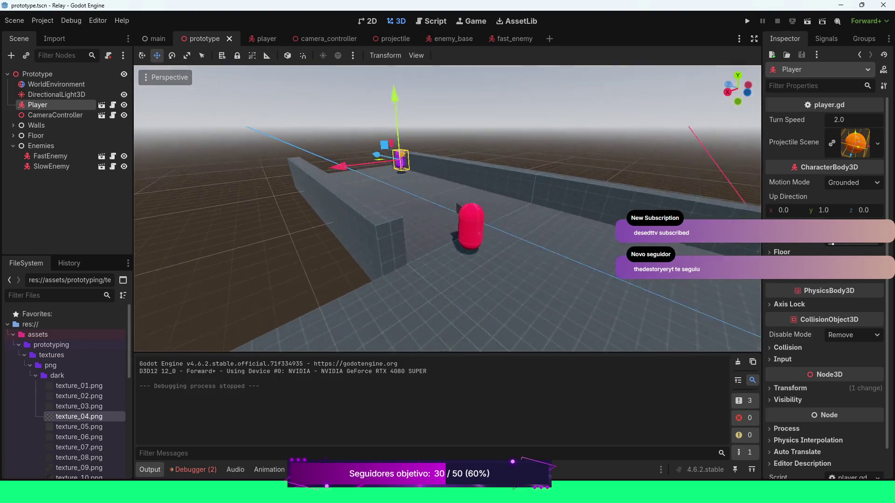
{"action": "key", "text": "s"}
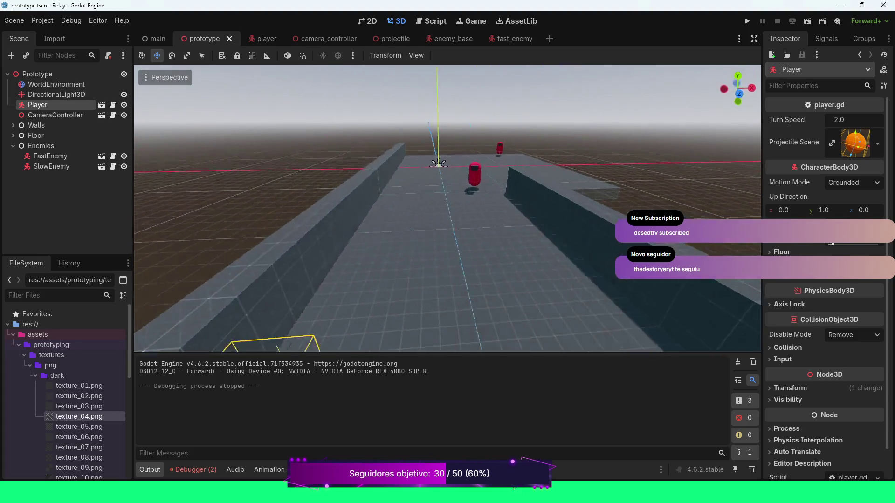
{"action": "key", "text": "d"}
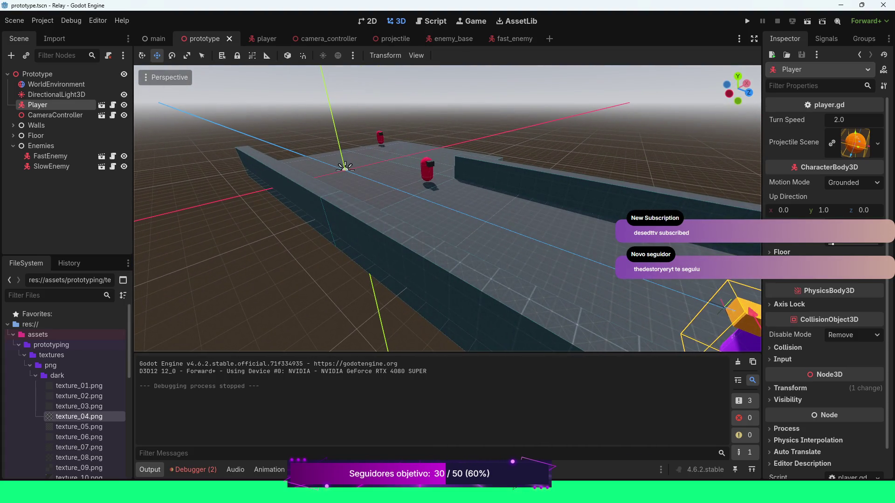
{"action": "key", "text": "w"}
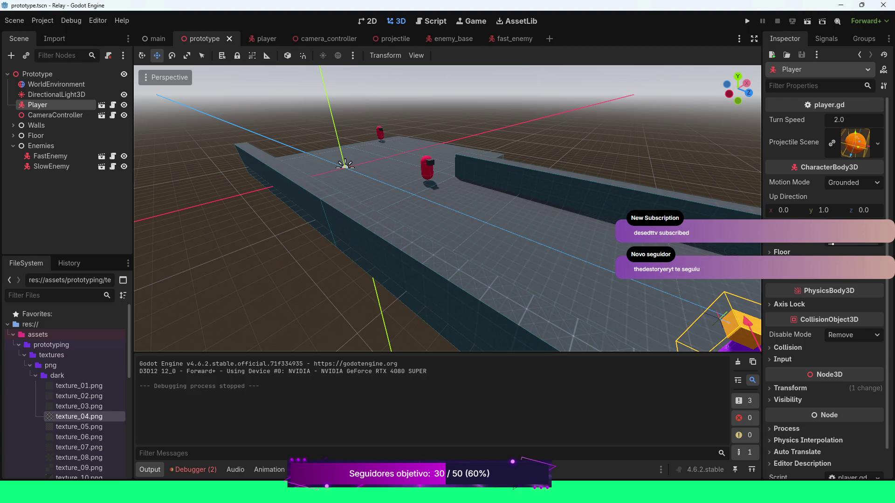
{"action": "key", "text": "d"}
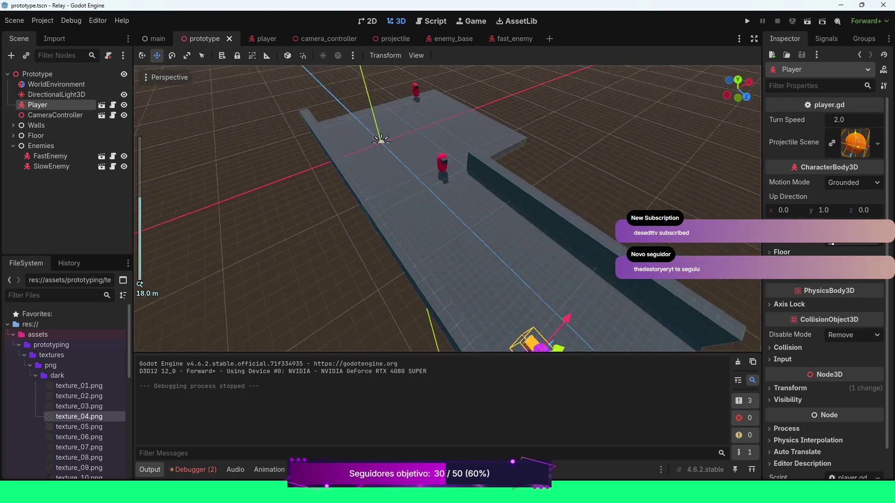
{"action": "key", "text": "d"}
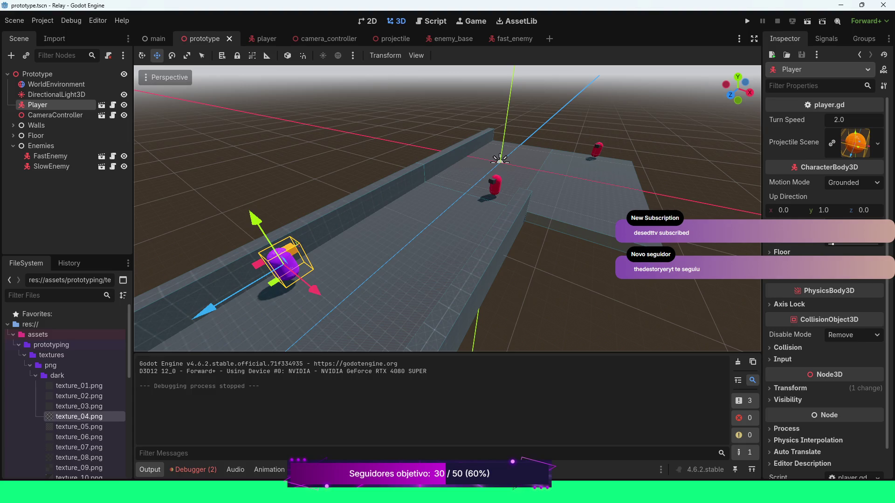
{"action": "key", "text": "d"}
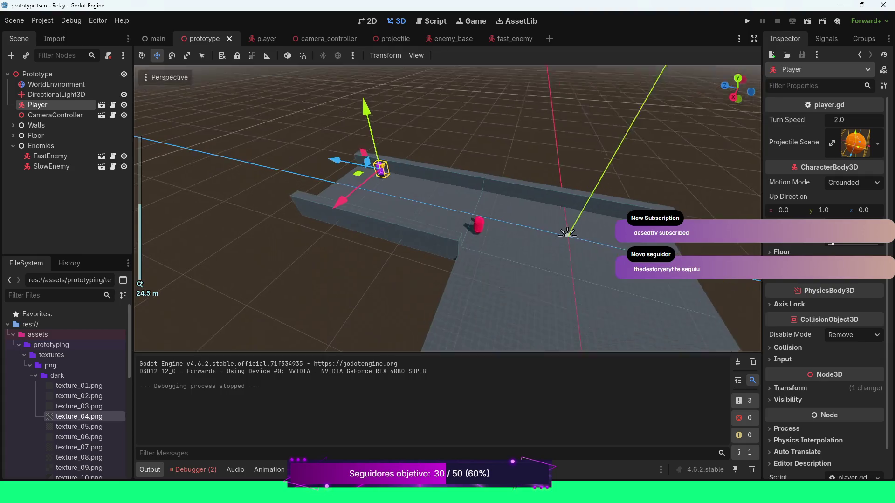
{"action": "key", "text": "d"}
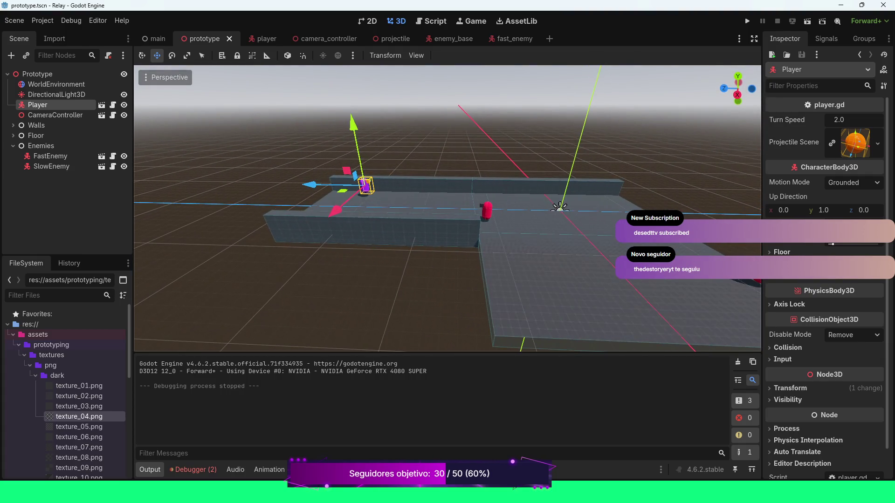